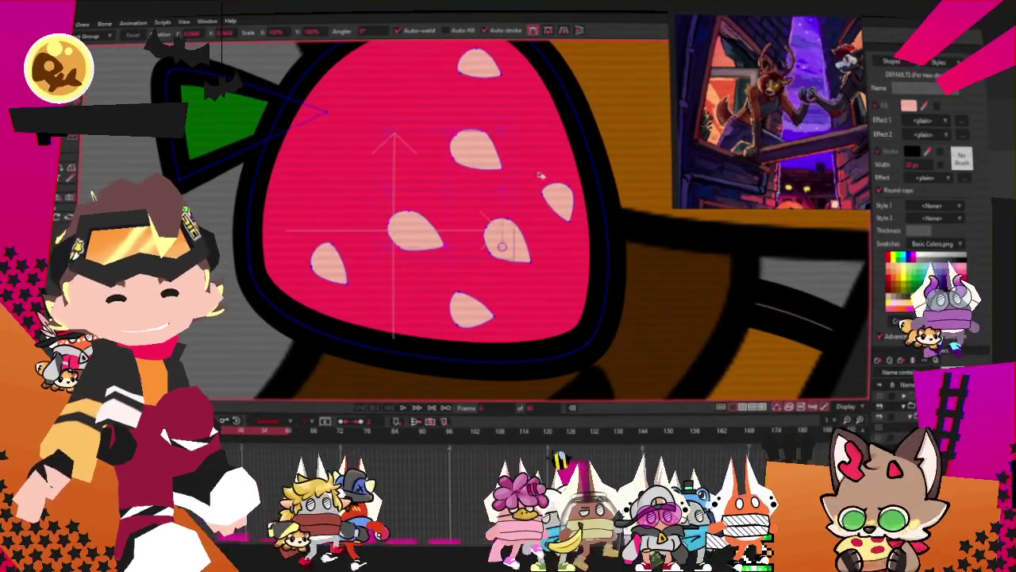
Zoom out from the strawberry drawing and bring up the File menu.
{"action": "scroll", "coordinate": [465, 141], "scroll_direction": "down", "scroll_amount": 1}
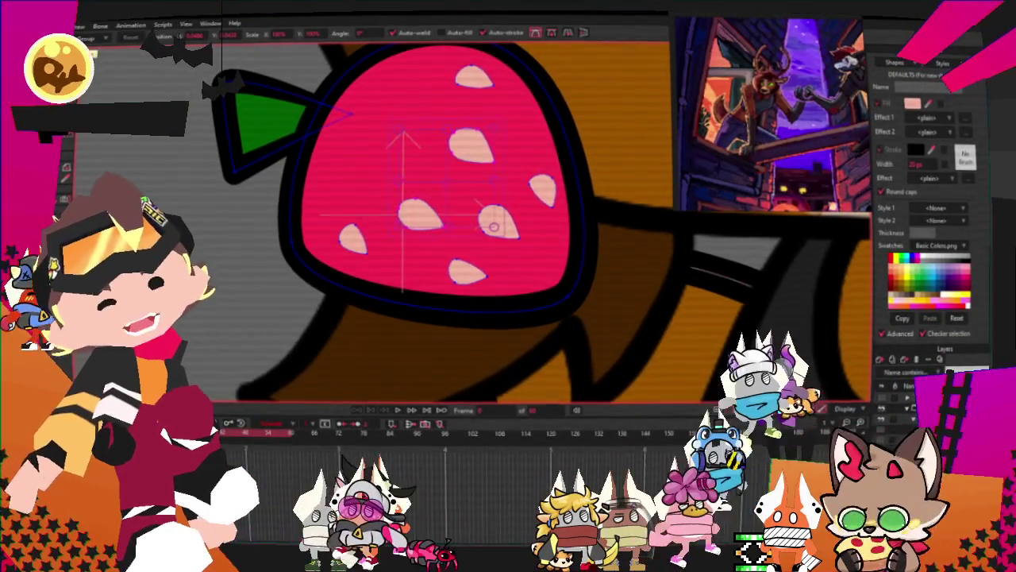
{"action": "key", "text": "alt+f"}
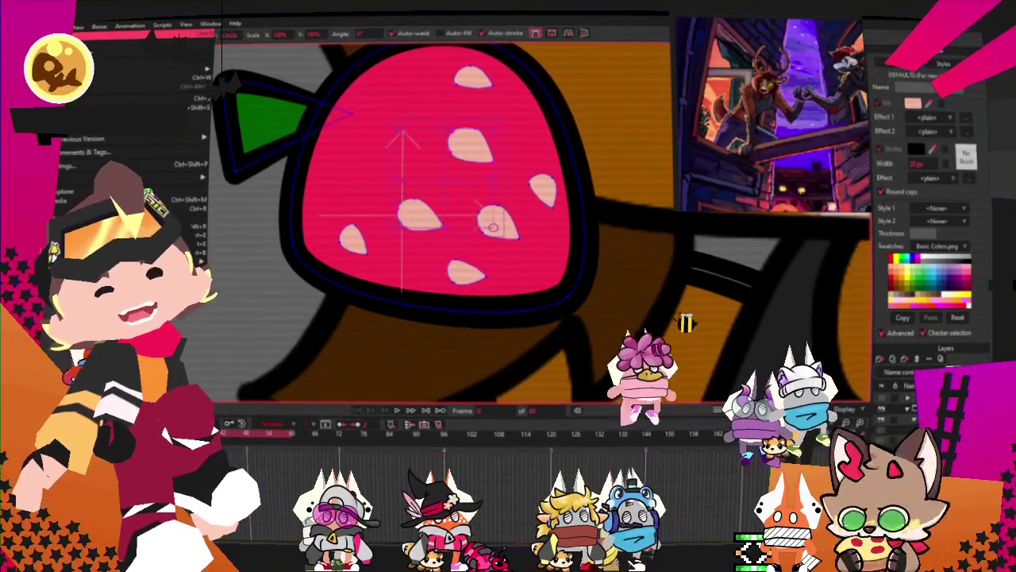
In a new document, freehand-draw the two eyes, hooked stroke, beak loop and side curves.
{"action": "key", "text": "n"}
{"action": "left_click", "coordinate": [54, 211]}
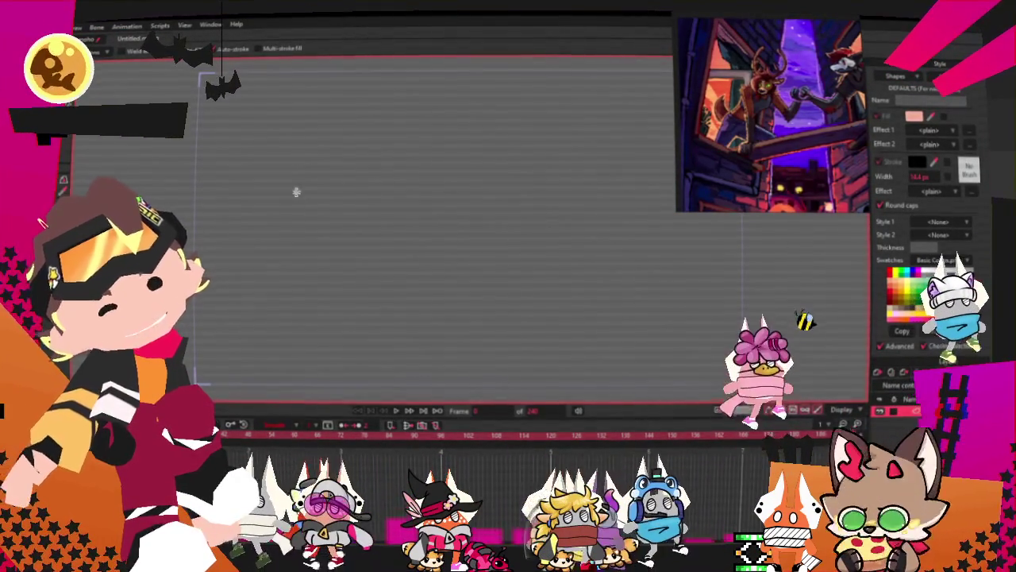
{"action": "left_click_drag", "start_coordinate": [401, 174], "coordinate": [501, 177]}
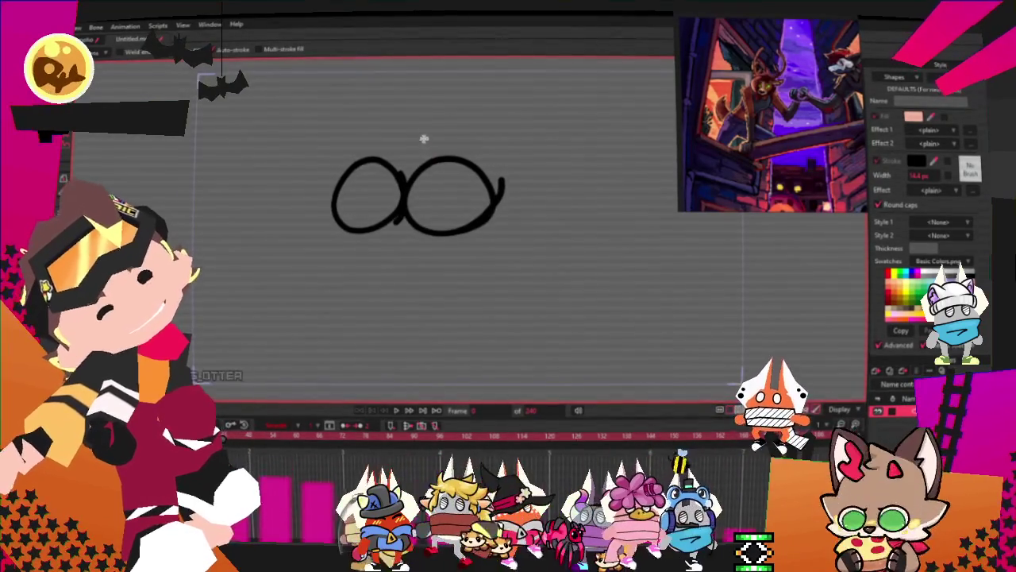
{"action": "left_click_drag", "start_coordinate": [395, 121], "coordinate": [428, 145]}
{"action": "left_click_drag", "start_coordinate": [468, 63], "coordinate": [430, 147]}
{"action": "left_click_drag", "start_coordinate": [397, 220], "coordinate": [425, 272]}
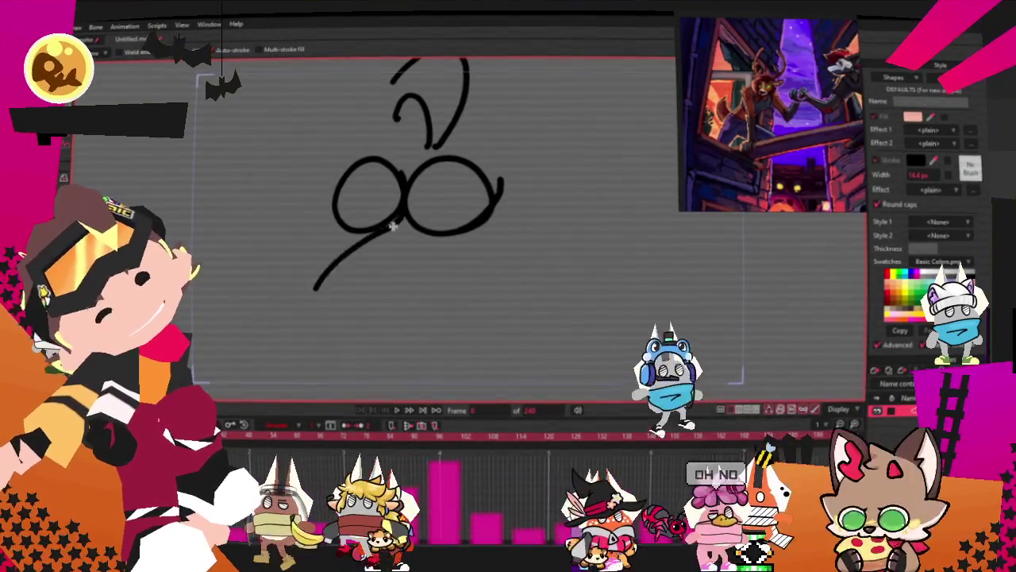
{"action": "mouse_move", "coordinate": [488, 226]}
{"action": "left_mouse_down"}
{"action": "mouse_move", "coordinate": [574, 249]}
{"action": "mouse_move", "coordinate": [508, 365]}
{"action": "left_mouse_up"}
{"action": "mouse_move", "coordinate": [469, 314]}
{"action": "left_mouse_down"}
{"action": "mouse_move", "coordinate": [477, 363]}
{"action": "mouse_move", "coordinate": [449, 367]}
{"action": "left_mouse_up"}
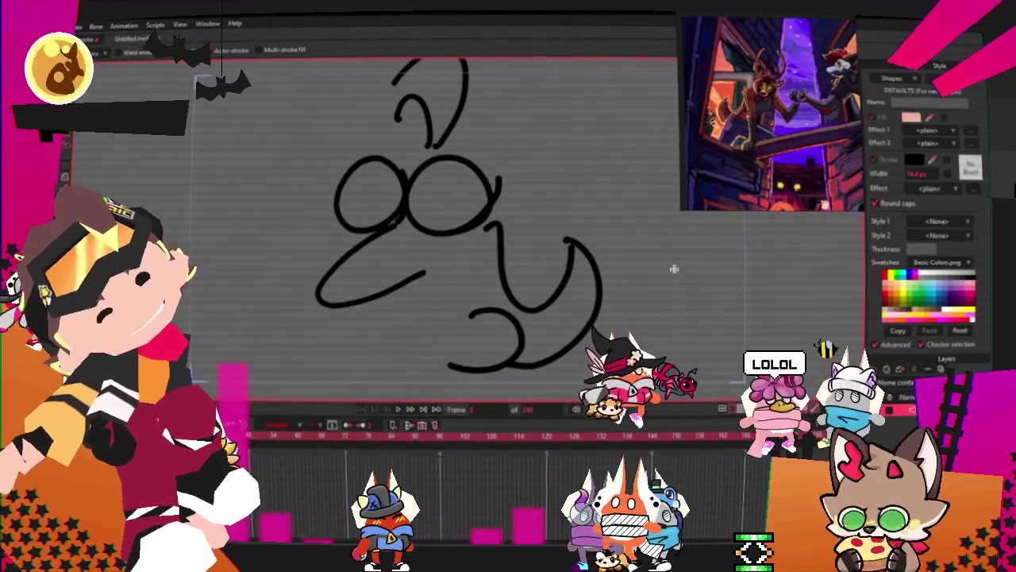
Add pupils to both eyes, join the beak to the curve, draw teeth, and close the doodle.
{"action": "left_click_drag", "start_coordinate": [373, 186], "coordinate": [368, 189]}
{"action": "left_click_drag", "start_coordinate": [442, 186], "coordinate": [438, 189]}
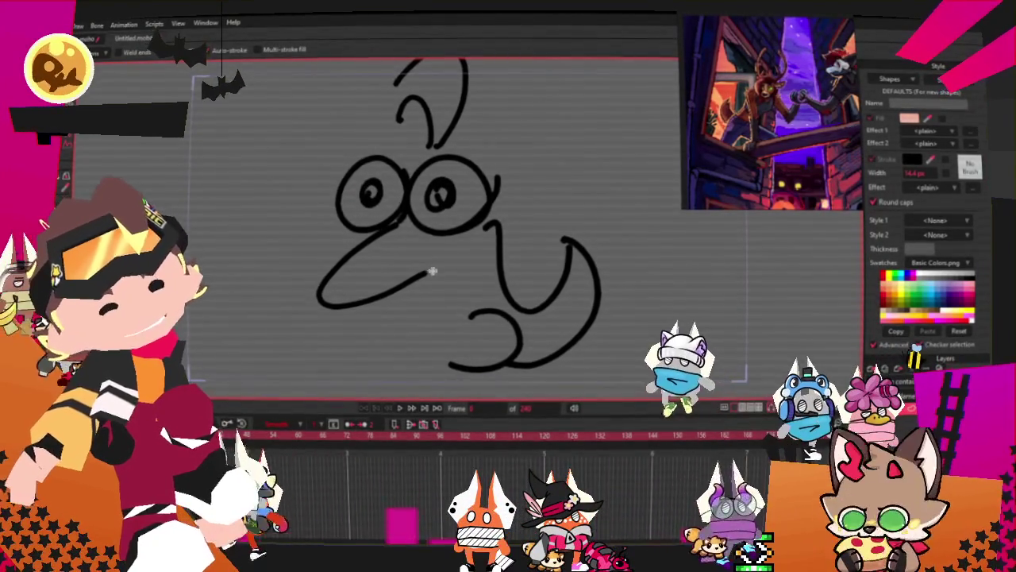
{"action": "left_click_drag", "start_coordinate": [476, 232], "coordinate": [424, 274]}
{"action": "left_click_drag", "start_coordinate": [394, 324], "coordinate": [469, 316]}
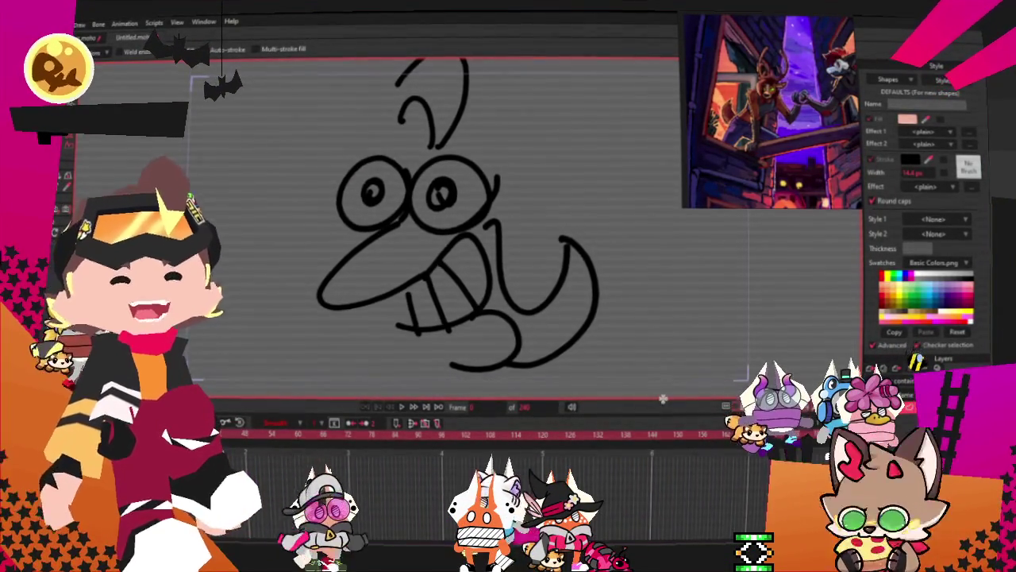
{"action": "scroll", "coordinate": [510, 81], "scroll_direction": "down", "scroll_amount": 3}
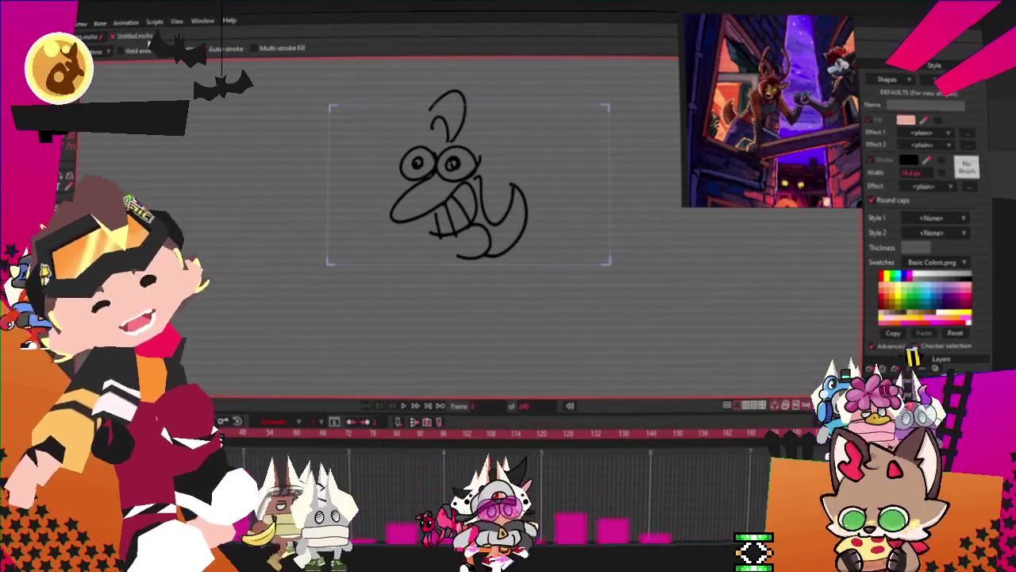
{"action": "left_click", "coordinate": [115, 38]}
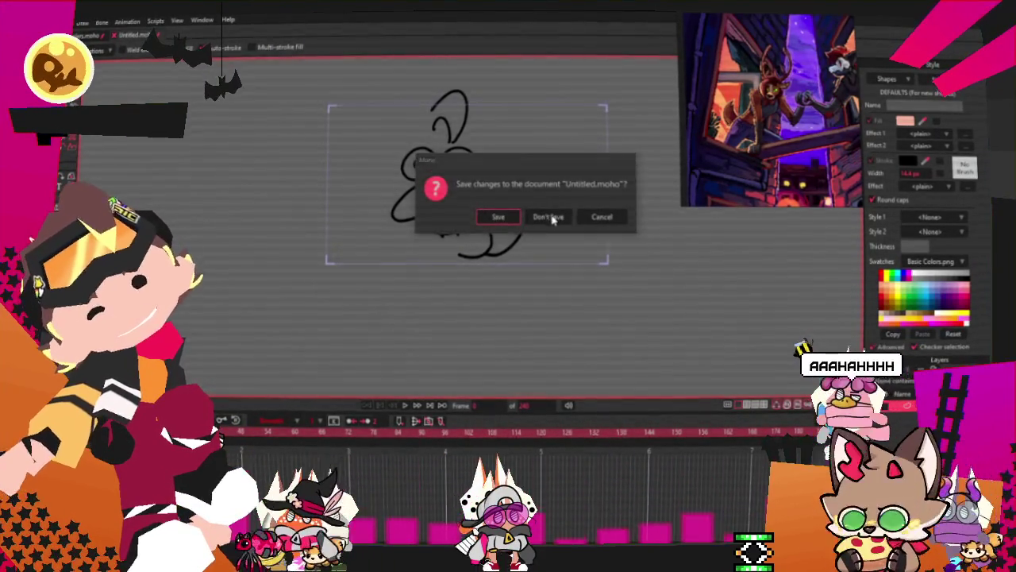
Discard the face doodle without saving, switch to Select Points (G) and zoom in on the strawberry.
{"action": "left_click", "coordinate": [546, 218]}
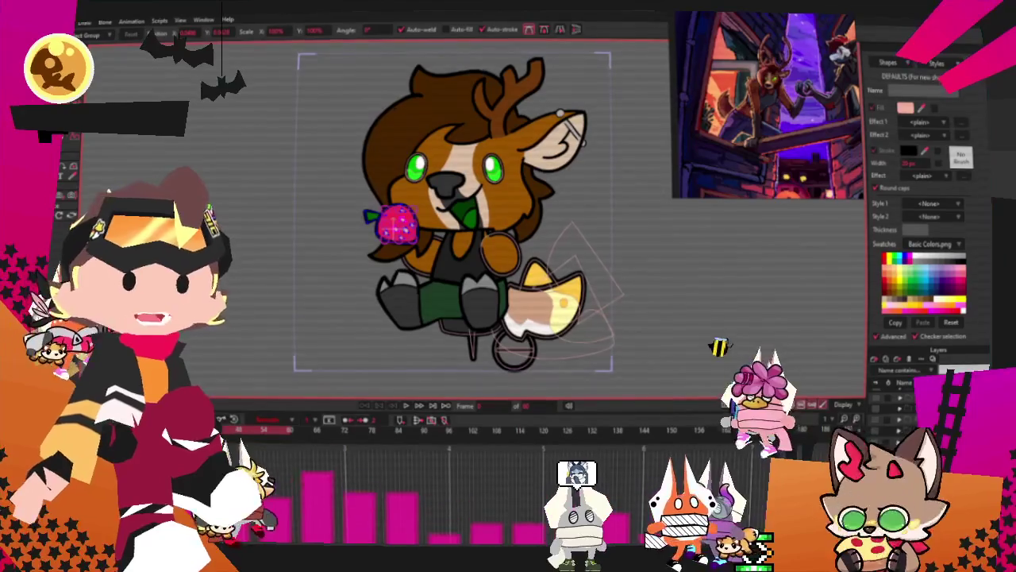
{"action": "key", "text": "g"}
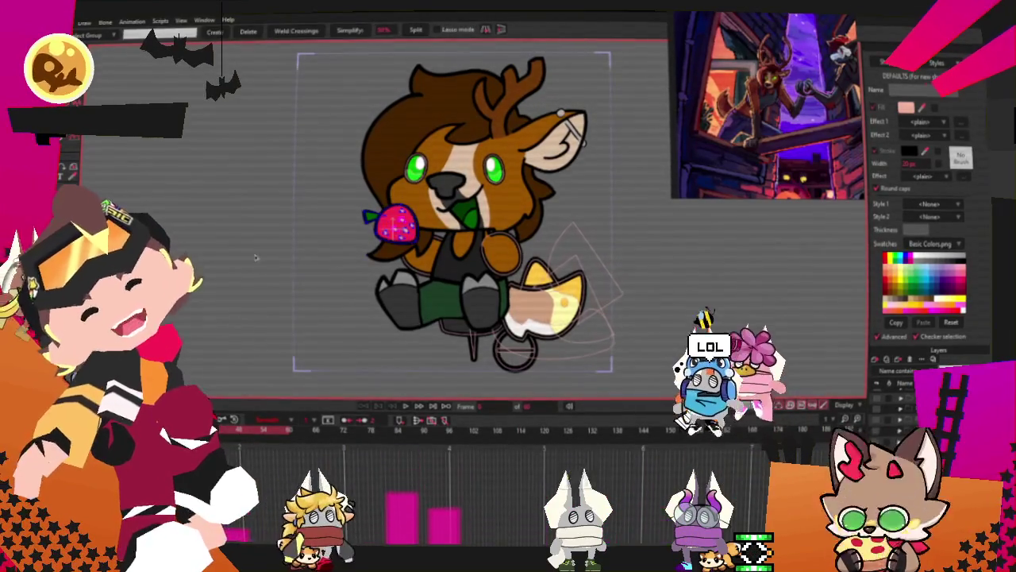
{"action": "scroll", "coordinate": [397, 226], "scroll_direction": "up", "scroll_amount": 2}
{"action": "scroll", "coordinate": [399, 227], "scroll_direction": "up", "scroll_amount": 3}
{"action": "scroll", "coordinate": [403, 228], "scroll_direction": "up", "scroll_amount": 2}
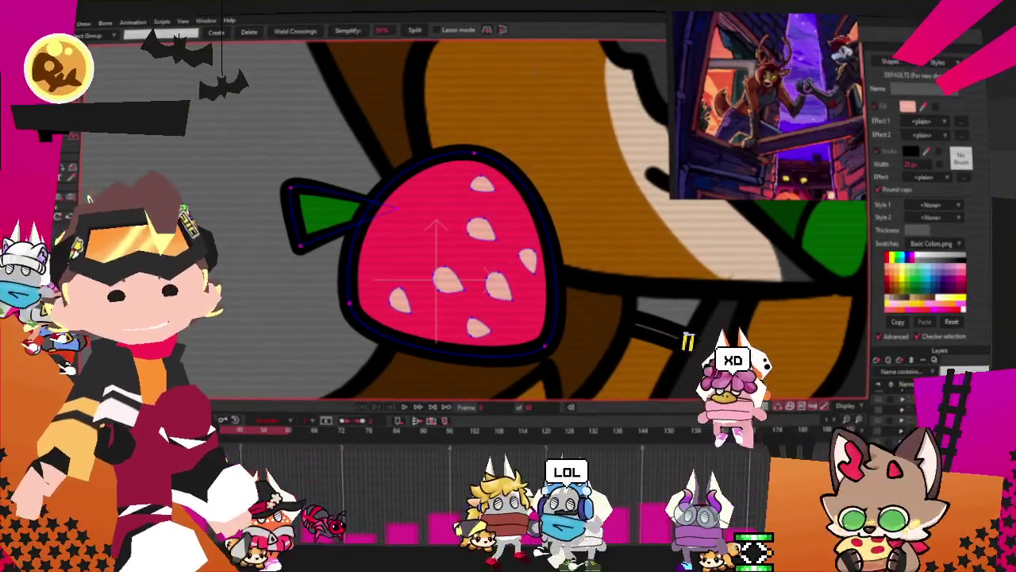
Switch the layer from the strawberry to the orange with the layer tool, then undo it.
{"action": "key", "text": "m"}
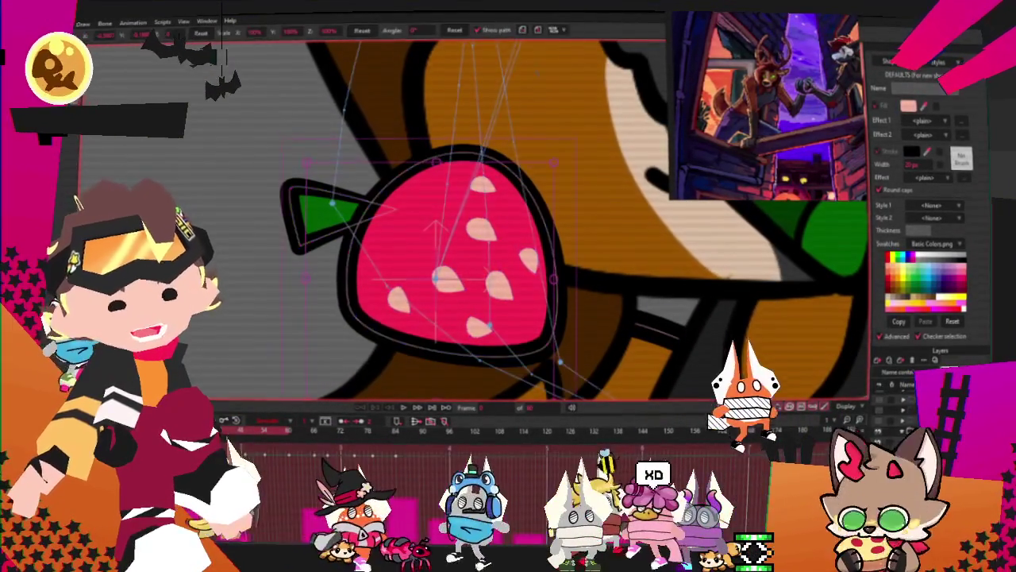
{"action": "left_click", "coordinate": [447, 147]}
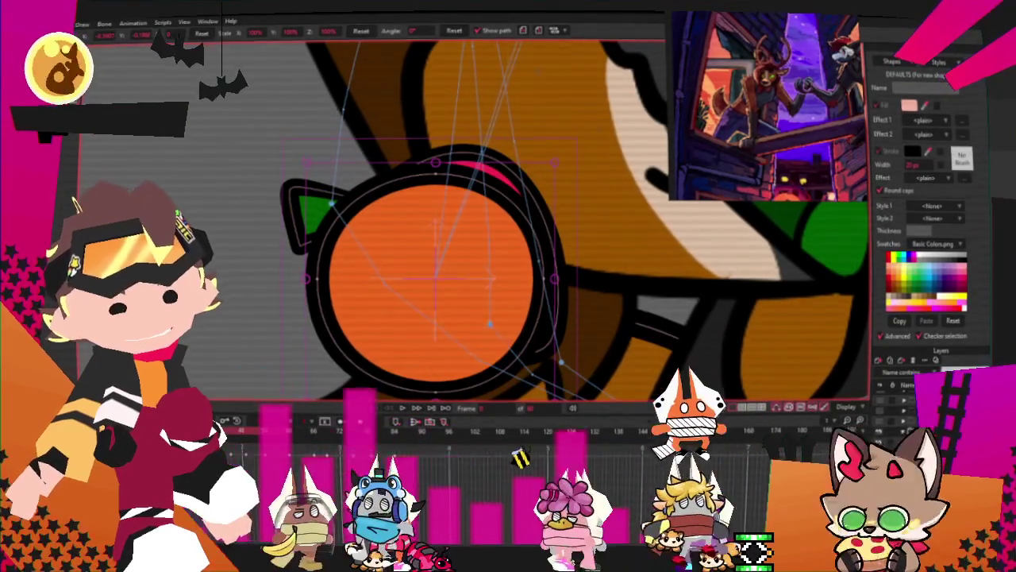
{"action": "scroll", "coordinate": [446, 147], "scroll_direction": "down", "scroll_amount": 3}
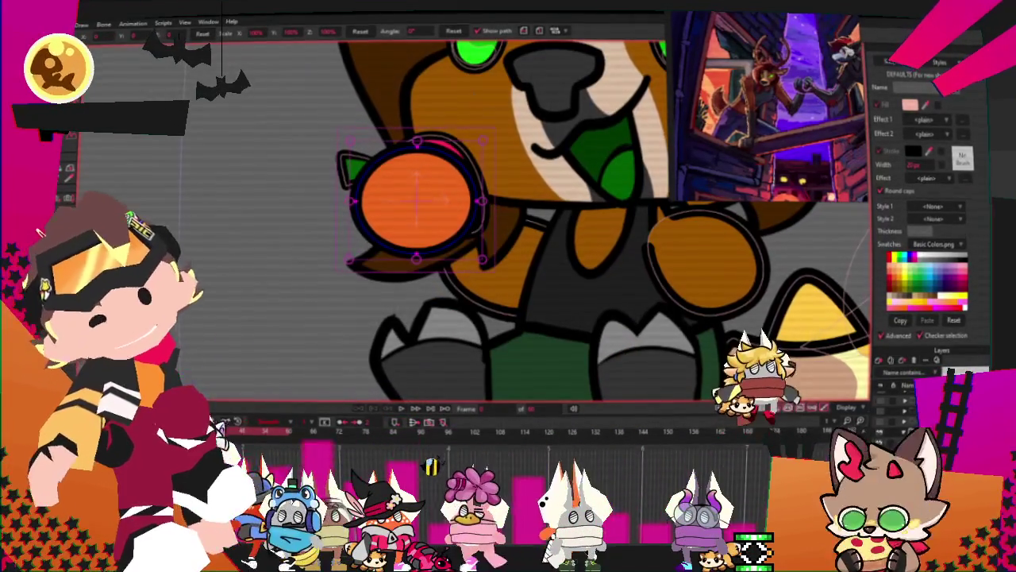
{"action": "key", "text": "ctrl+z"}
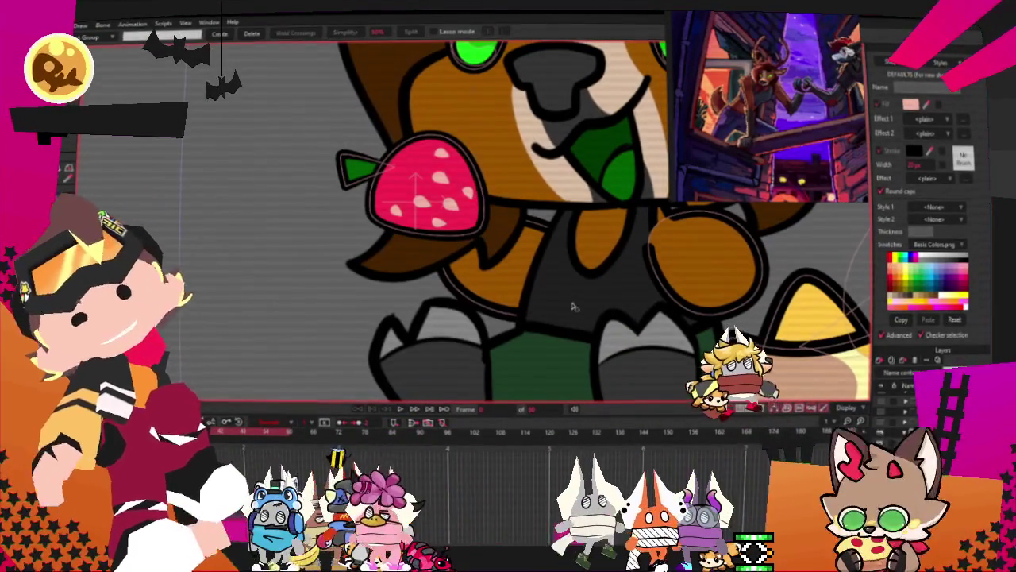
Select the strawberry shape and bring up the Effect 1 fill-effects list in the Style panel.
{"action": "left_click", "coordinate": [440, 184]}
{"action": "key", "text": "g"}
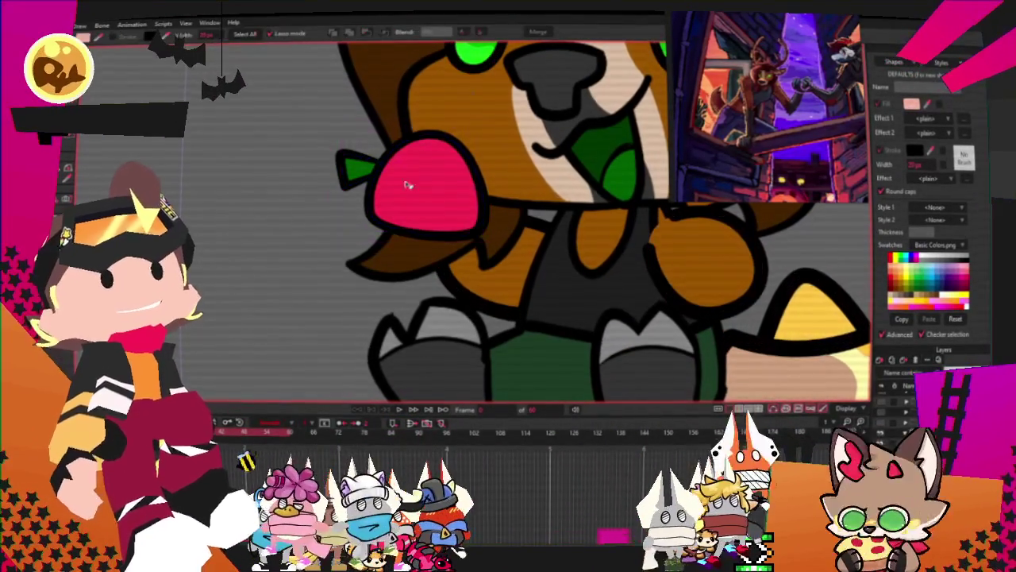
{"action": "left_click", "coordinate": [915, 108]}
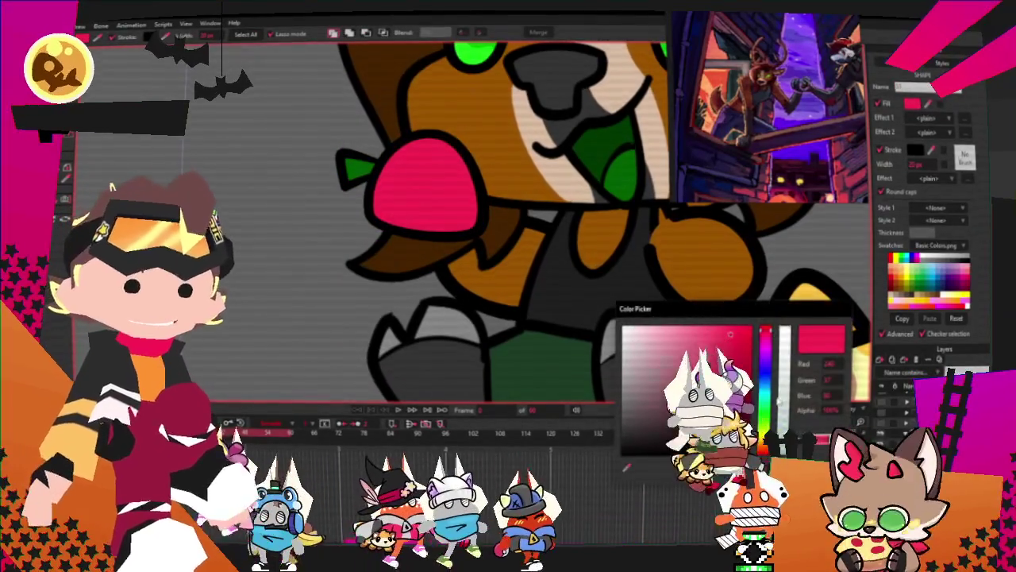
{"action": "left_click", "coordinate": [921, 115]}
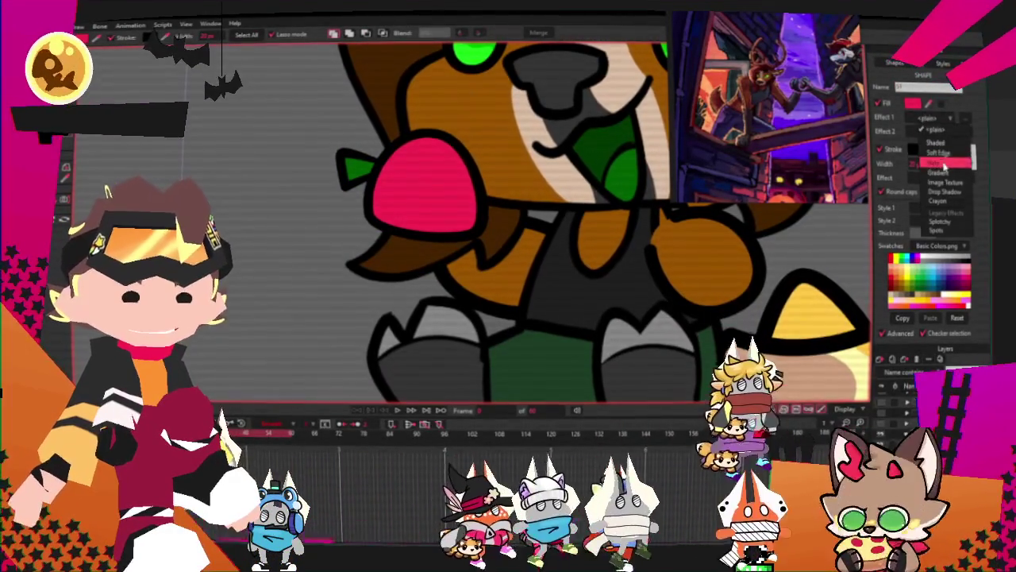
{"action": "left_click", "coordinate": [945, 173]}
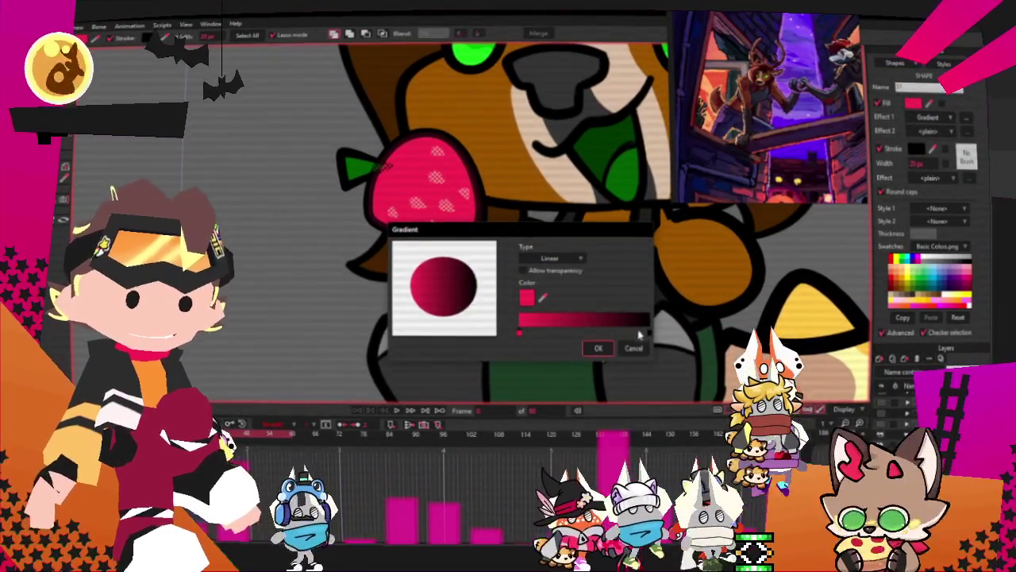
Set both gradient stops to yellow, confirm, and angle the gradient across the strawberry.
{"action": "left_click", "coordinate": [599, 312]}
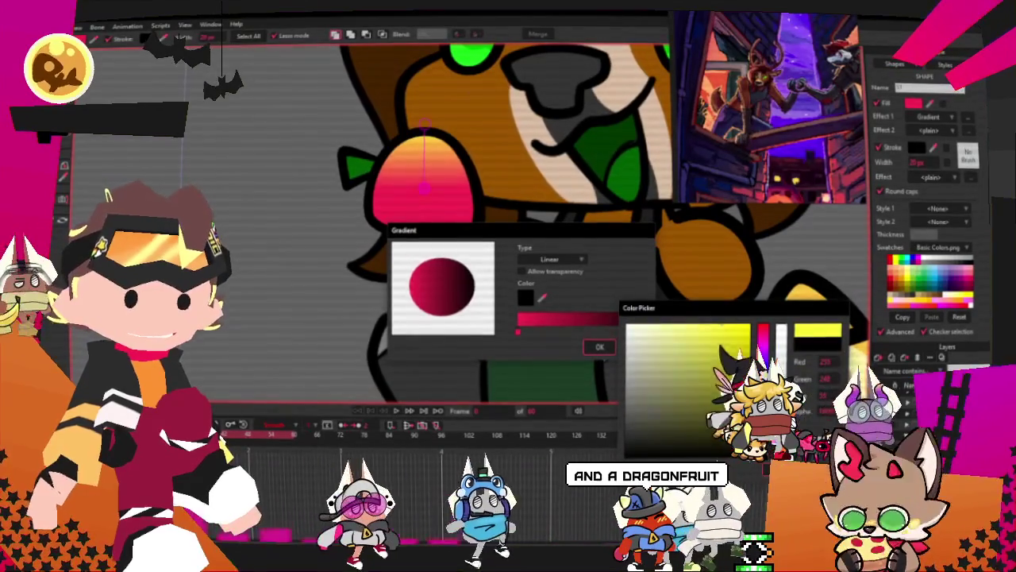
{"action": "left_click", "coordinate": [802, 457]}
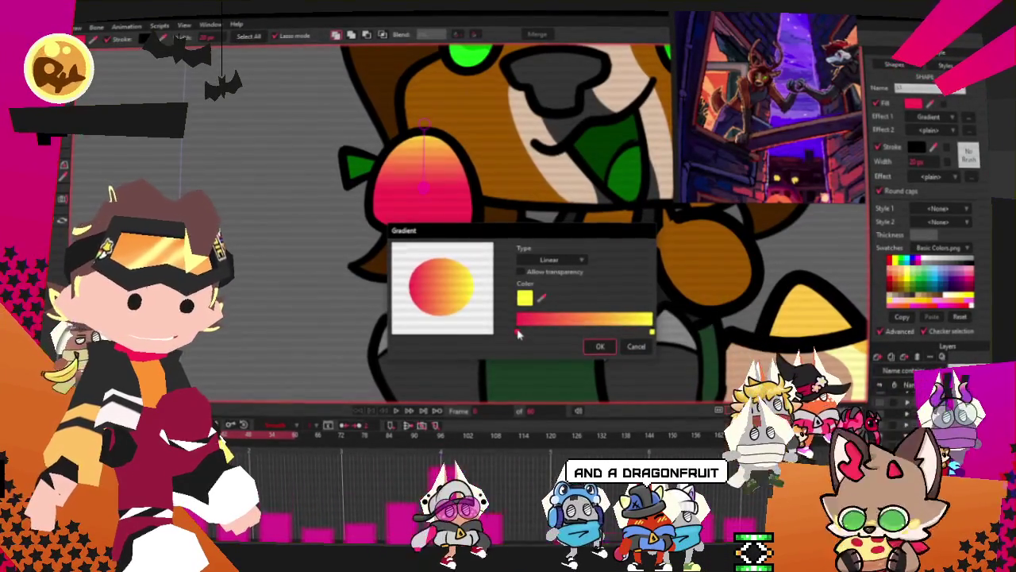
{"action": "left_click", "coordinate": [610, 332]}
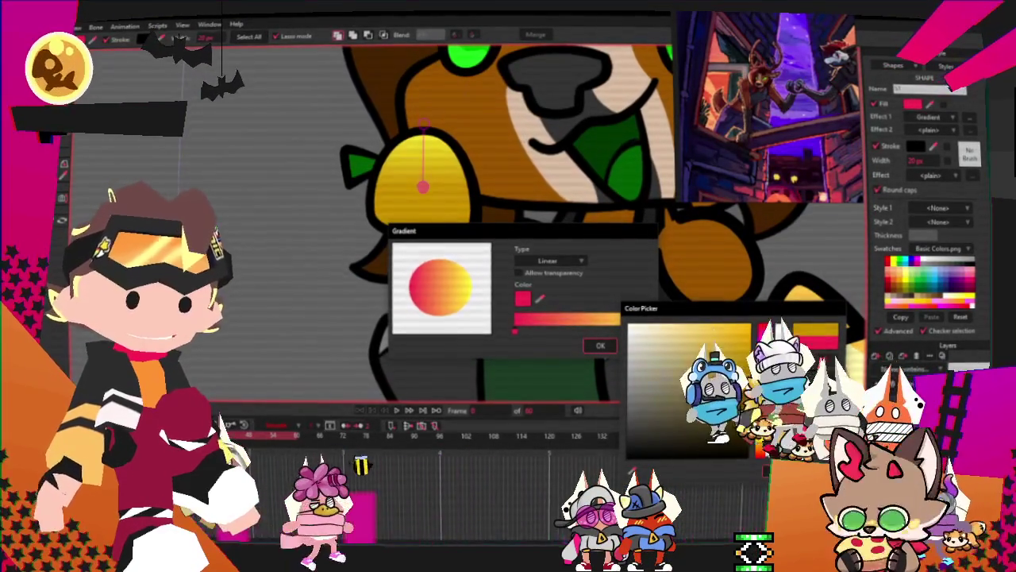
{"action": "left_click", "coordinate": [803, 456]}
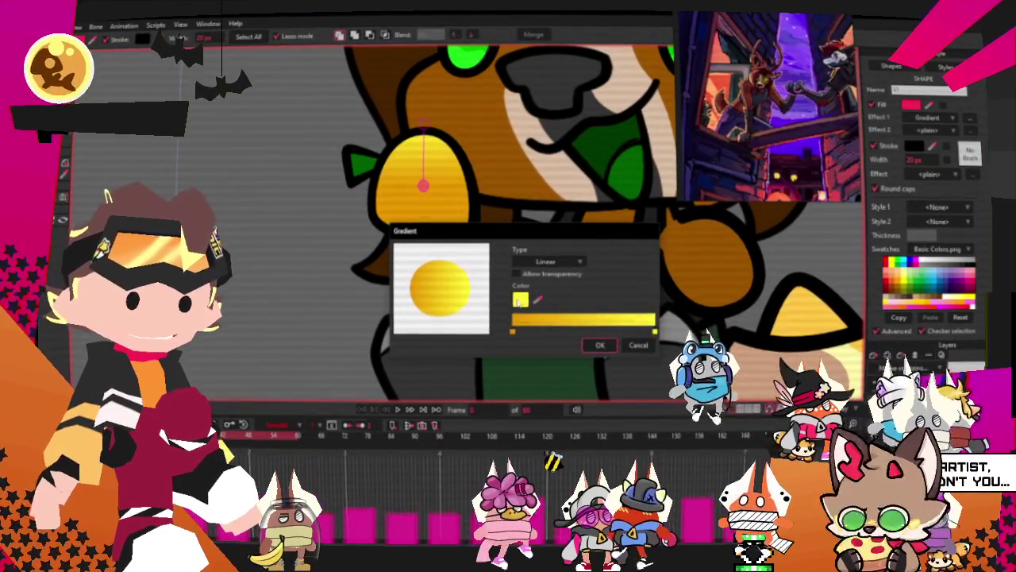
{"action": "left_click", "coordinate": [519, 300]}
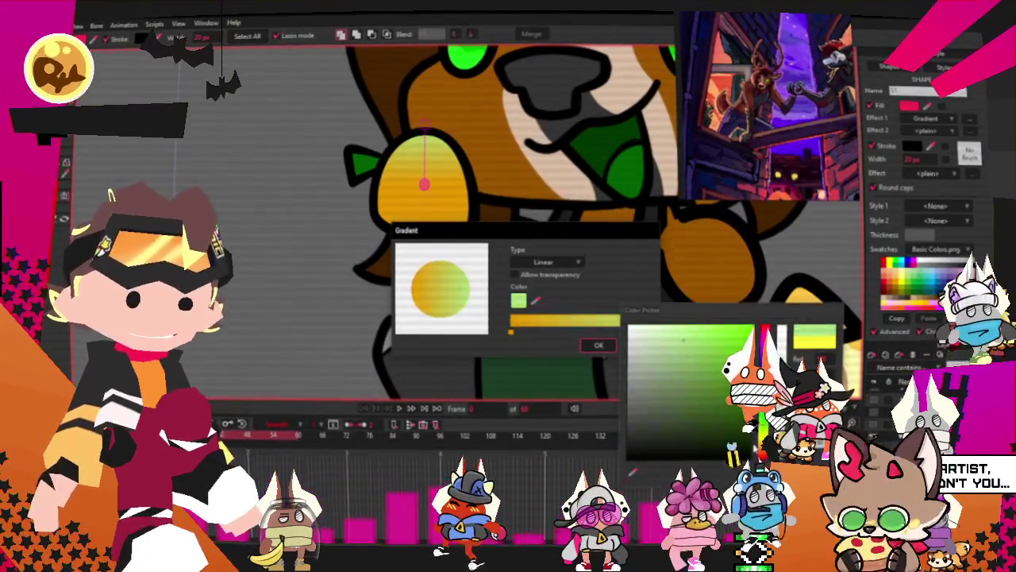
{"action": "left_click", "coordinate": [802, 457]}
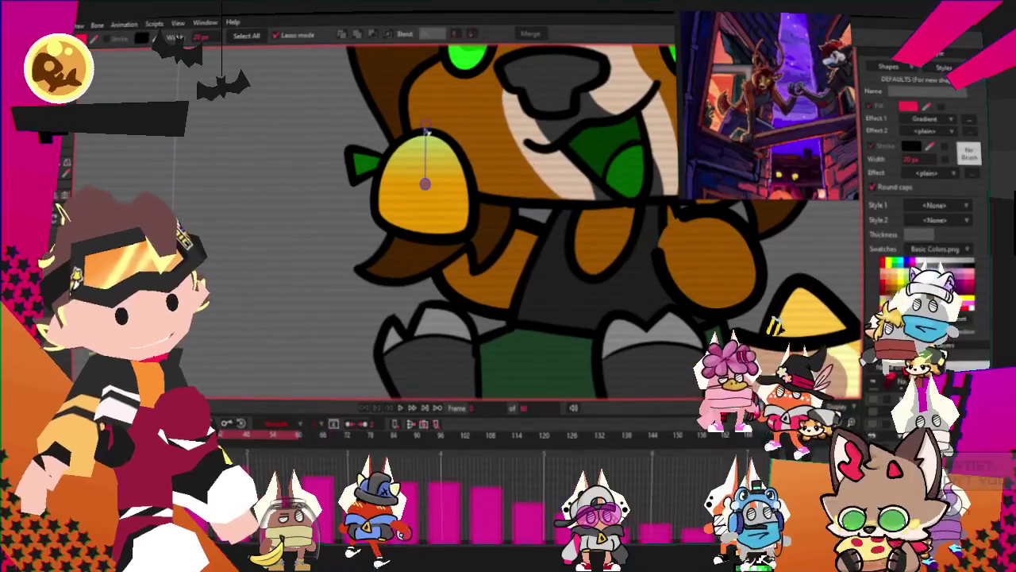
{"action": "left_click_drag", "start_coordinate": [454, 230], "coordinate": [437, 212]}
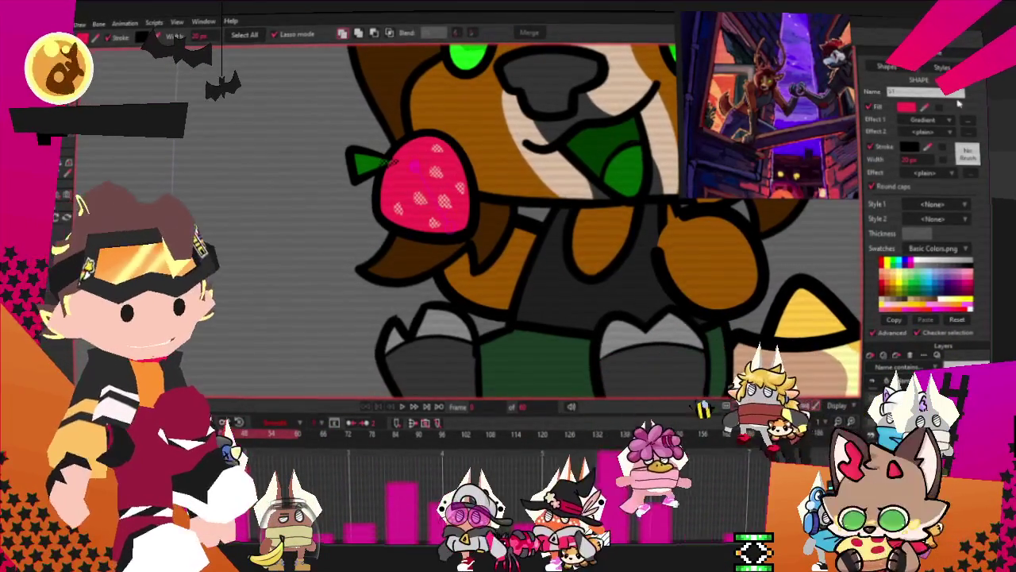
Change a gradient stop colour so the fruit shows a diagonal yellow-to-green gradient.
{"action": "left_click", "coordinate": [969, 124]}
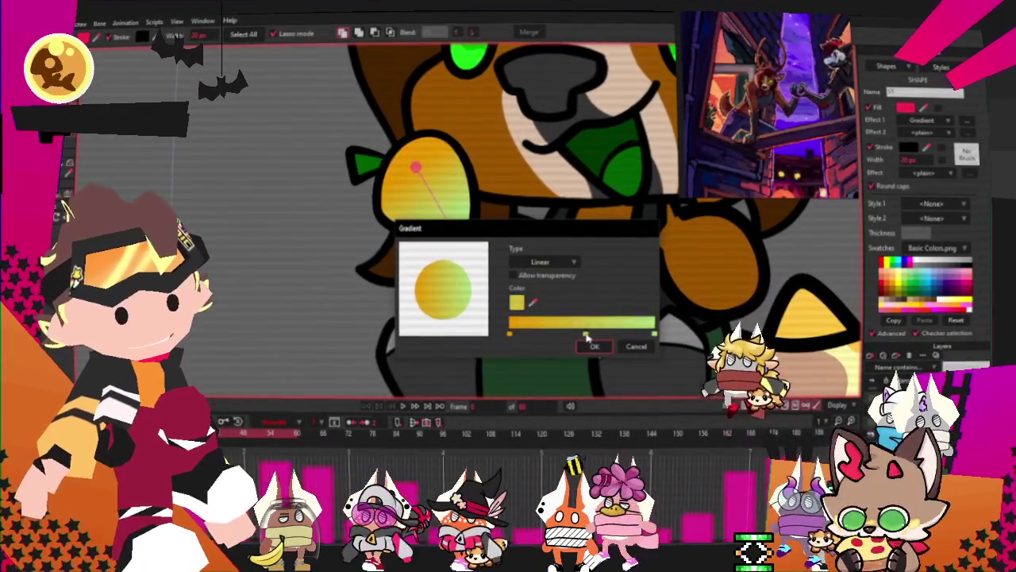
{"action": "double_click", "coordinate": [585, 334]}
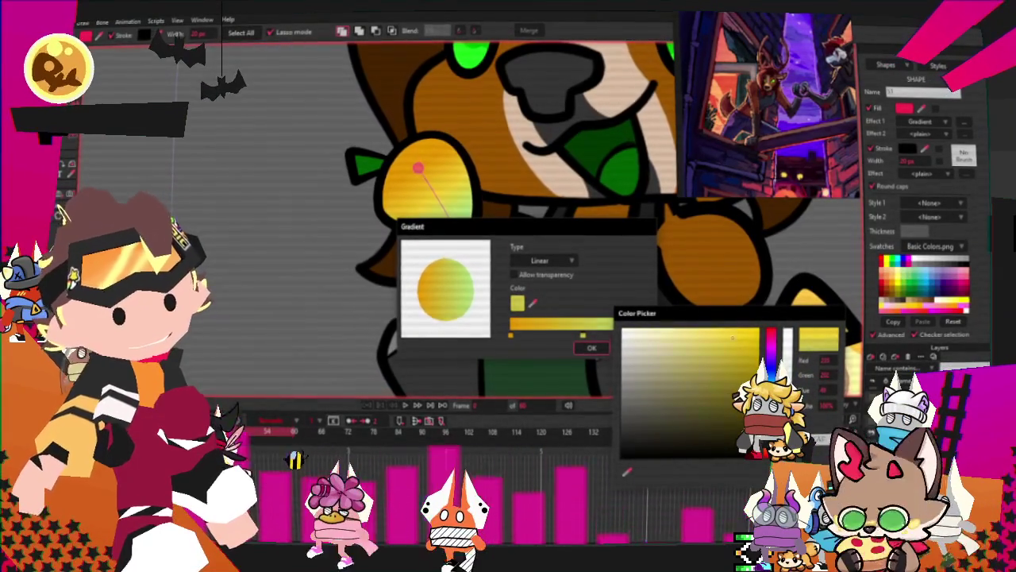
{"action": "left_click", "coordinate": [552, 334]}
{"action": "left_click", "coordinate": [592, 349]}
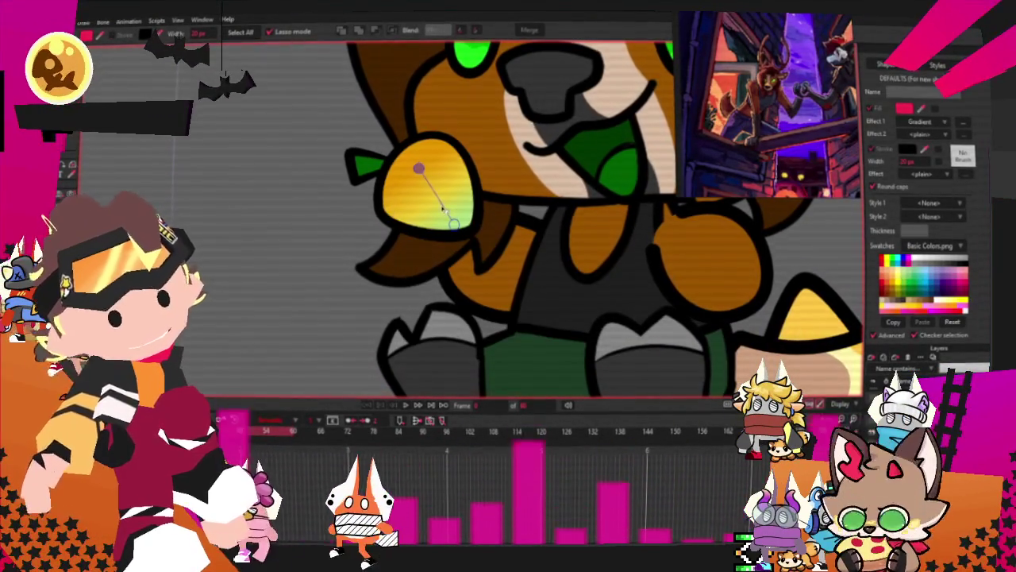
Zoom out and create a new empty Untitled document.
{"action": "scroll", "coordinate": [445, 208], "scroll_direction": "down", "scroll_amount": 3}
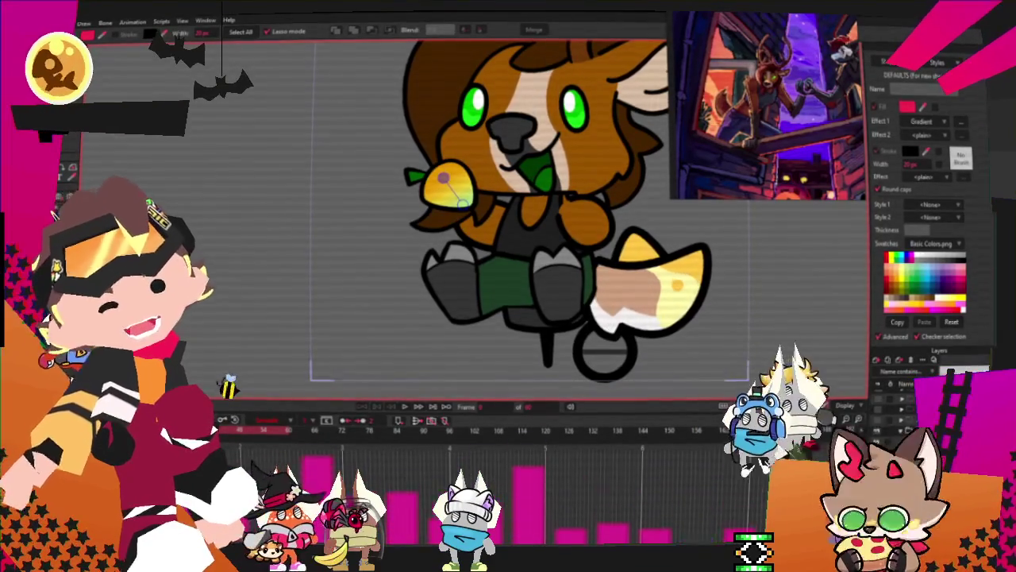
{"action": "key", "text": "alt+f"}
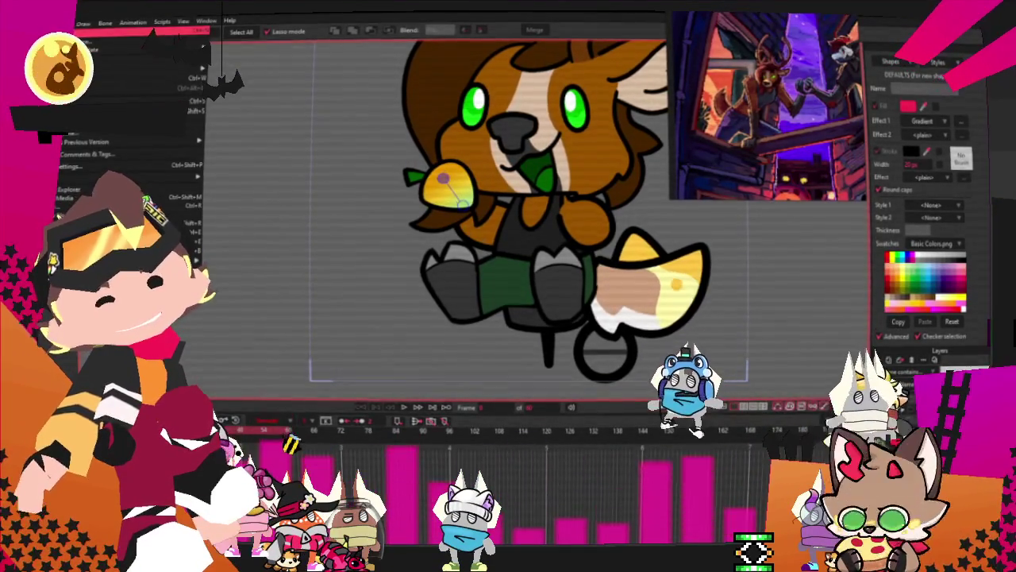
{"action": "key", "text": "ctrl+n"}
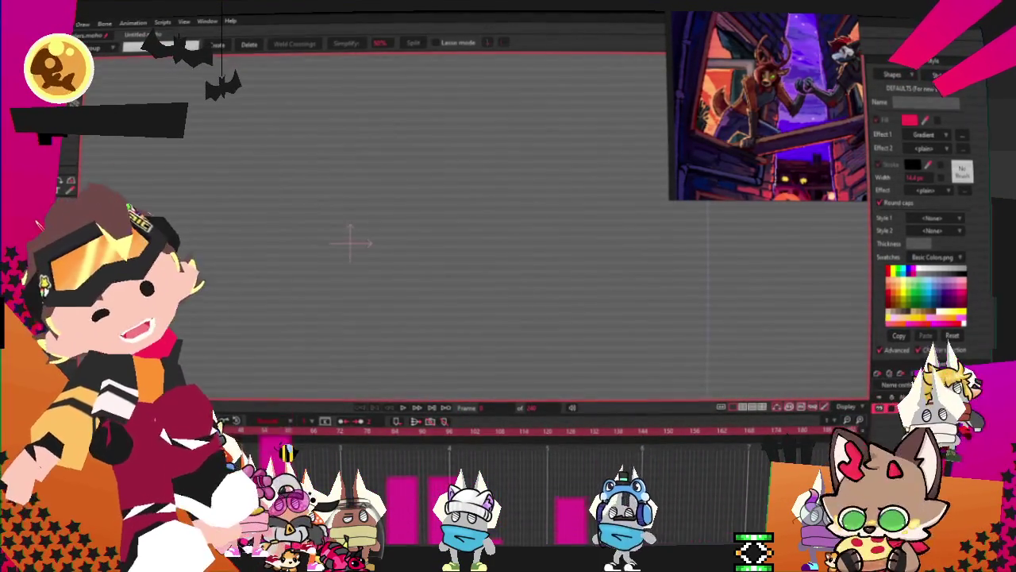
With Freehand, draw two short dashes, a diagonal line with an arrowhead, and a downward arrow.
{"action": "key", "text": "f"}
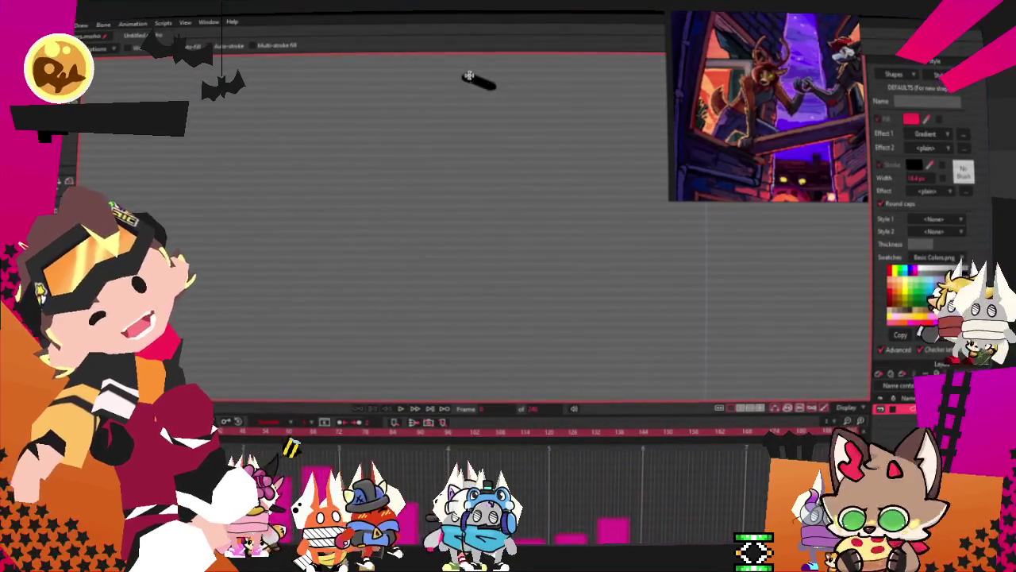
{"action": "left_click_drag", "start_coordinate": [248, 270], "coordinate": [269, 284]}
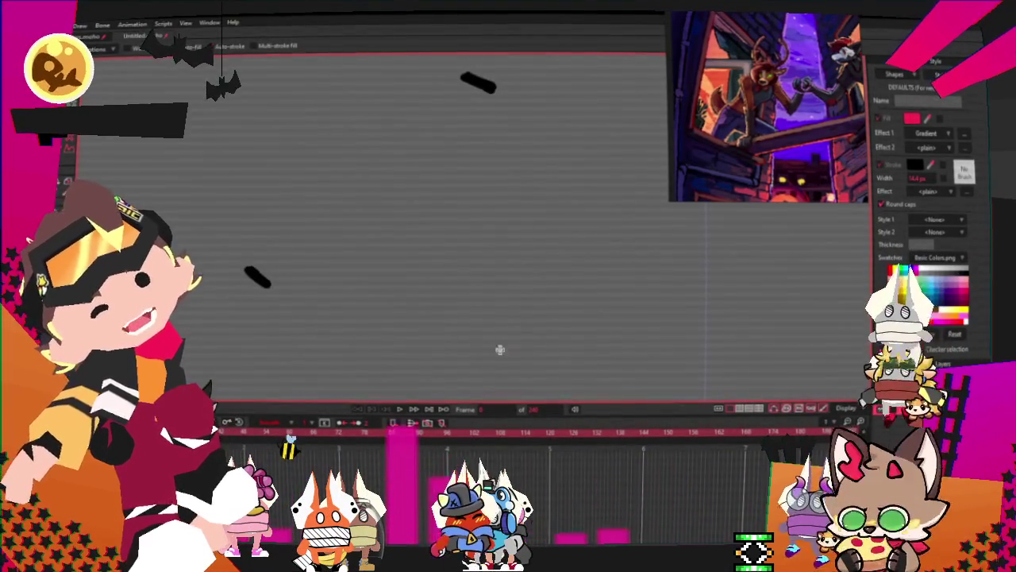
{"action": "left_click_drag", "start_coordinate": [486, 340], "coordinate": [454, 343]}
{"action": "left_click_drag", "start_coordinate": [385, 151], "coordinate": [280, 250]}
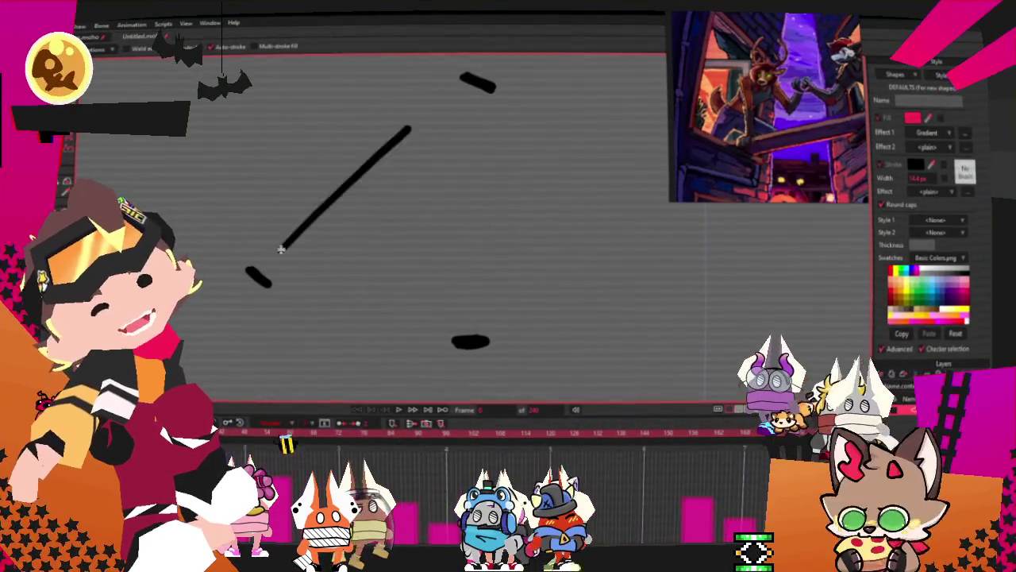
{"action": "left_click_drag", "start_coordinate": [387, 123], "coordinate": [416, 143]}
{"action": "left_click_drag", "start_coordinate": [466, 270], "coordinate": [470, 120]}
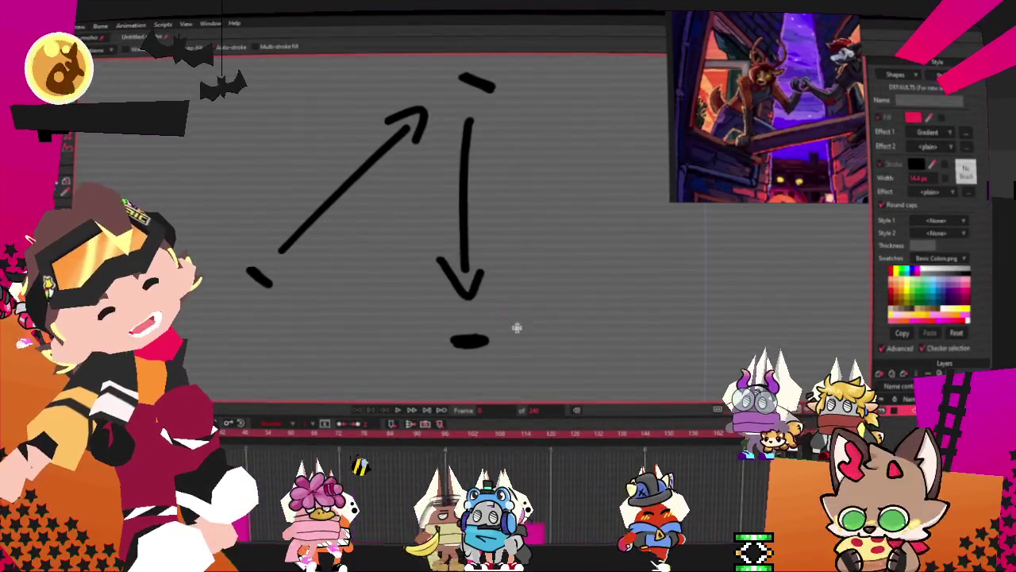
Undo the arrows and repeatedly redraw a long curve linking the dashes.
{"action": "key", "text": "ctrl+z"}
{"action": "key", "text": "ctrl+z"}
{"action": "key", "text": "ctrl+z"}
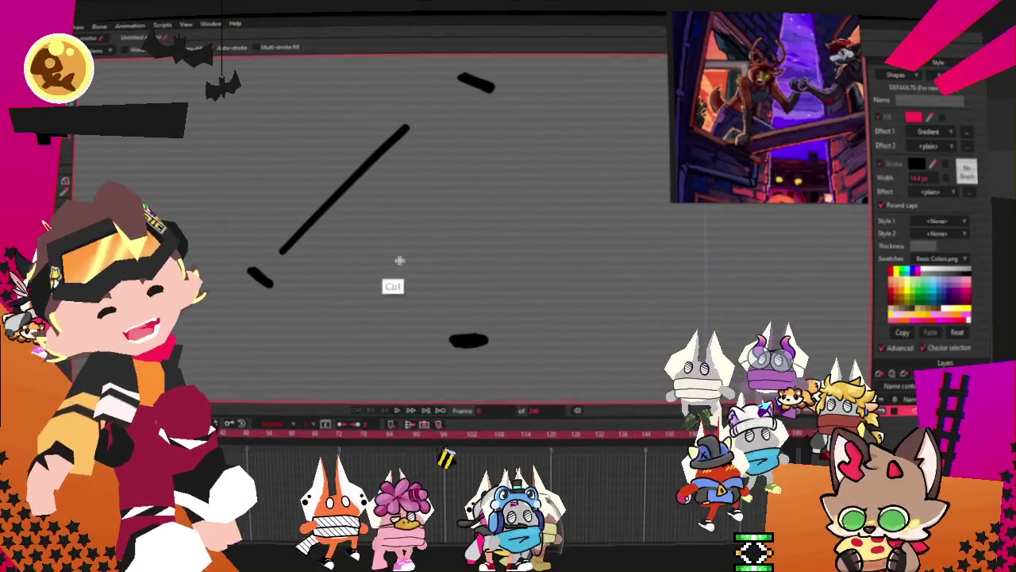
{"action": "key", "text": "ctrl+z"}
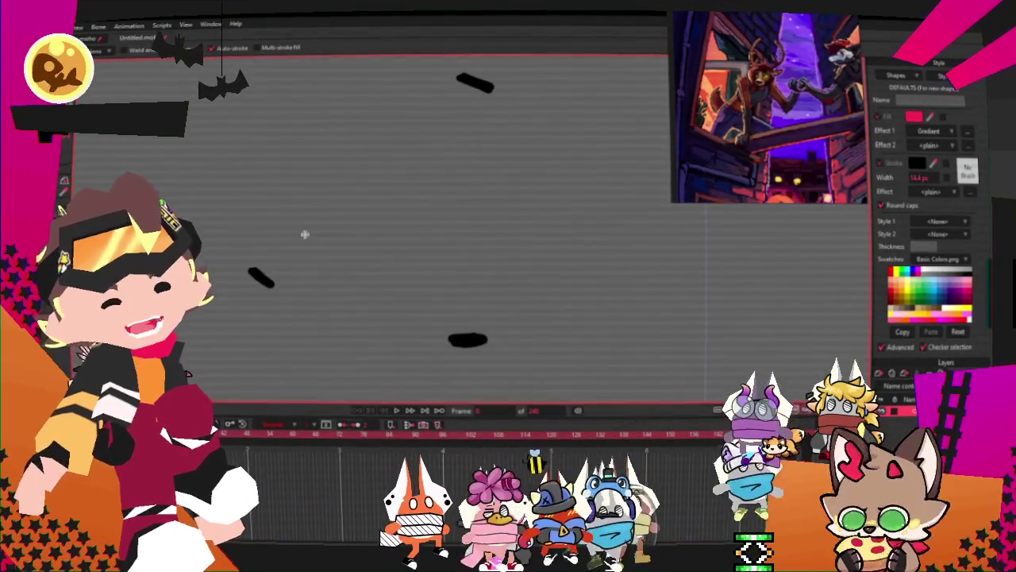
{"action": "mouse_move", "coordinate": [270, 268]}
{"action": "left_mouse_down"}
{"action": "mouse_move", "coordinate": [283, 247]}
{"action": "mouse_move", "coordinate": [492, 340]}
{"action": "left_mouse_up"}
{"action": "key", "text": "ctrl+z"}
{"action": "left_click_drag", "start_coordinate": [270, 270], "coordinate": [455, 278]}
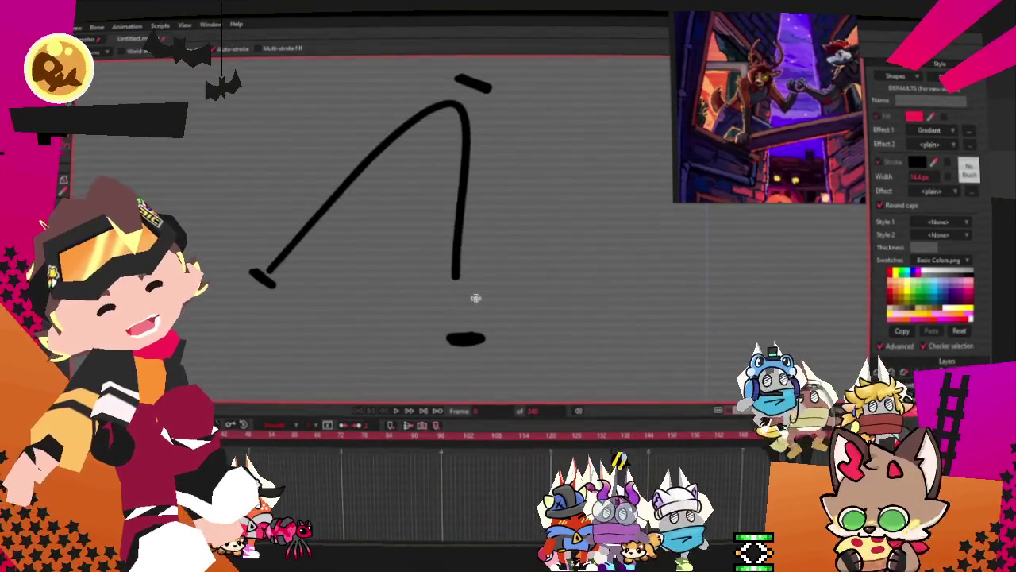
{"action": "key", "text": "ctrl+z"}
{"action": "left_click_drag", "start_coordinate": [270, 270], "coordinate": [465, 275]}
{"action": "key", "text": "ctrl+z"}
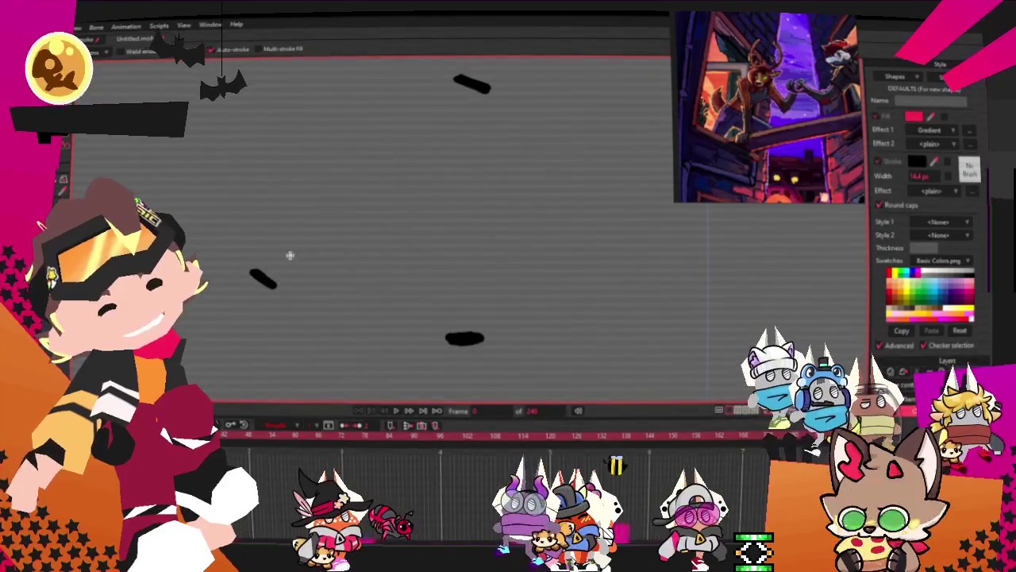
{"action": "key", "text": "ctrl+shift+z"}
{"action": "key", "text": "ctrl+z"}
{"action": "left_click_drag", "start_coordinate": [270, 273], "coordinate": [455, 309]}
{"action": "key", "text": "ctrl+z"}
{"action": "key", "text": "ctrl+shift+z"}
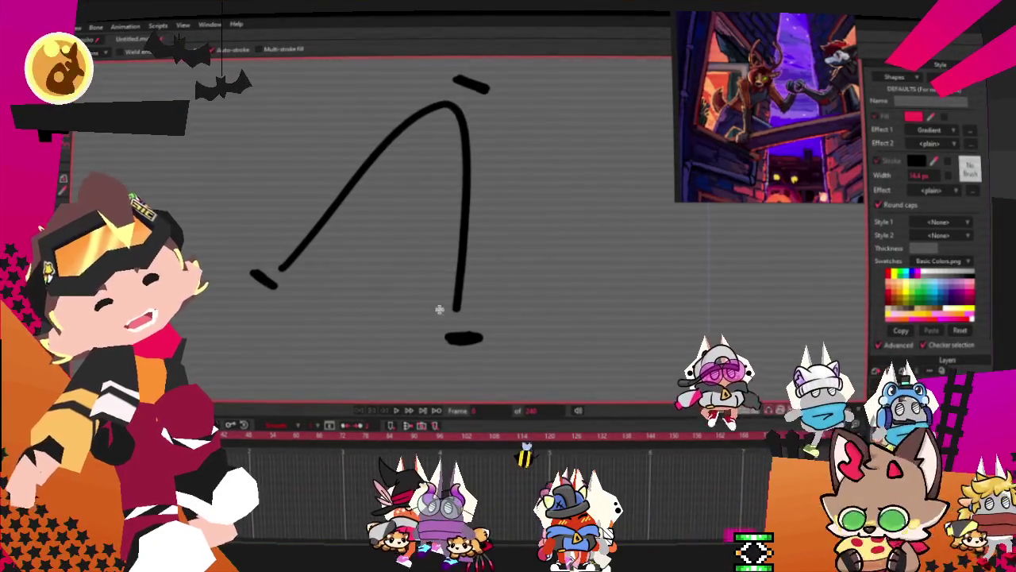
{"action": "key", "text": "ctrl+z"}
{"action": "left_click_drag", "start_coordinate": [271, 272], "coordinate": [465, 280]}
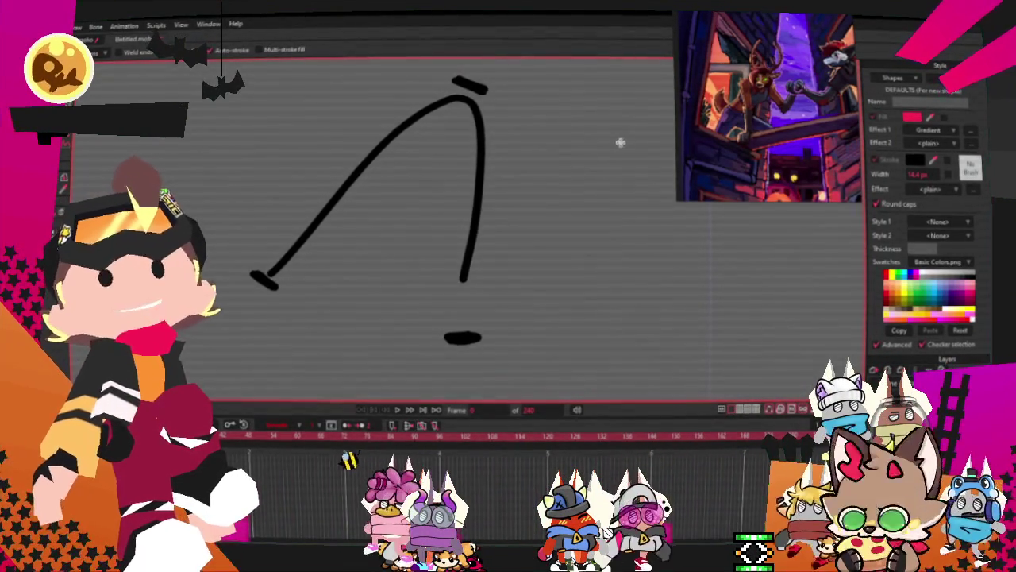
Try and undo further arched curves, then draw a zigzag stroke across the canvas.
{"action": "left_click_drag", "start_coordinate": [542, 309], "coordinate": [613, 333]}
{"action": "key", "text": "ctrl+z"}
{"action": "key", "text": "ctrl+z"}
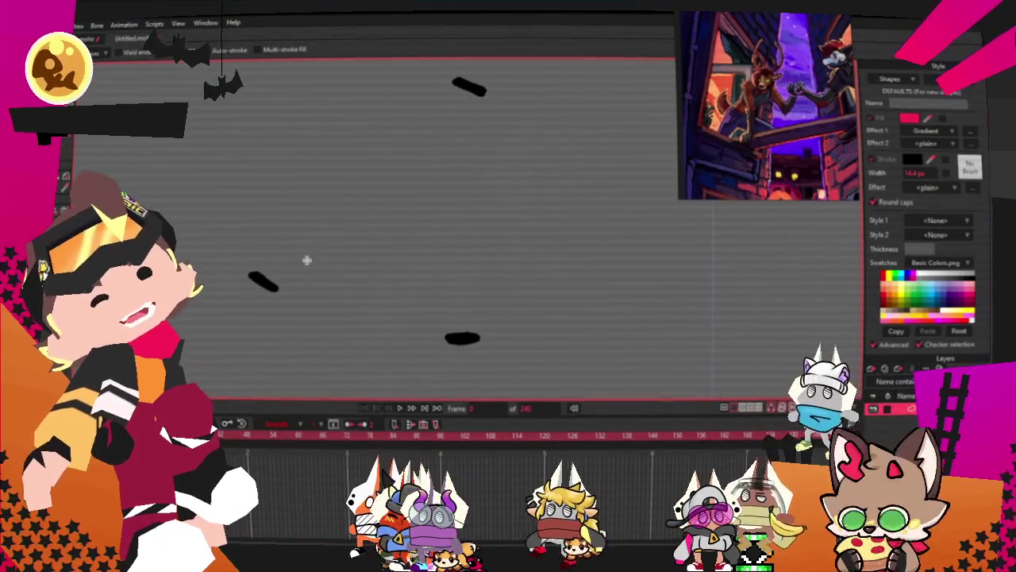
{"action": "left_click_drag", "start_coordinate": [272, 275], "coordinate": [465, 333]}
{"action": "key", "text": "ctrl+z"}
{"action": "left_click_drag", "start_coordinate": [261, 284], "coordinate": [454, 340]}
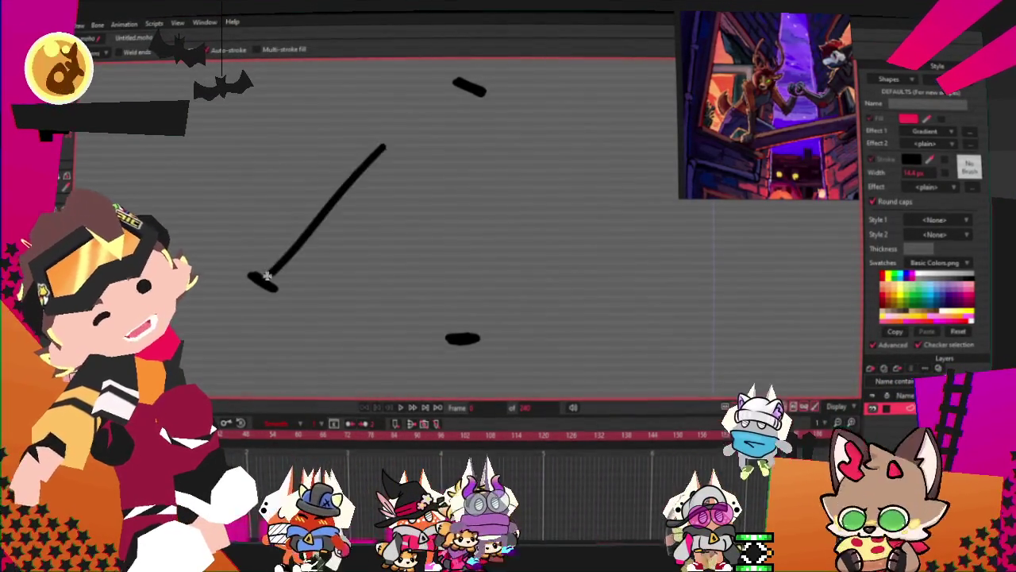
{"action": "key", "text": "ctrl+z"}
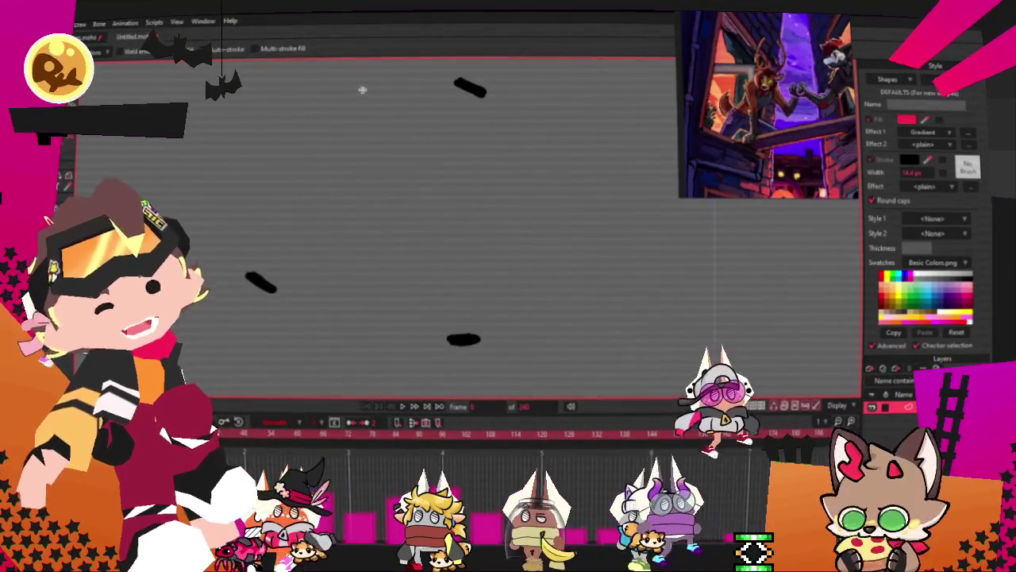
{"action": "left_click_drag", "start_coordinate": [356, 102], "coordinate": [589, 261]}
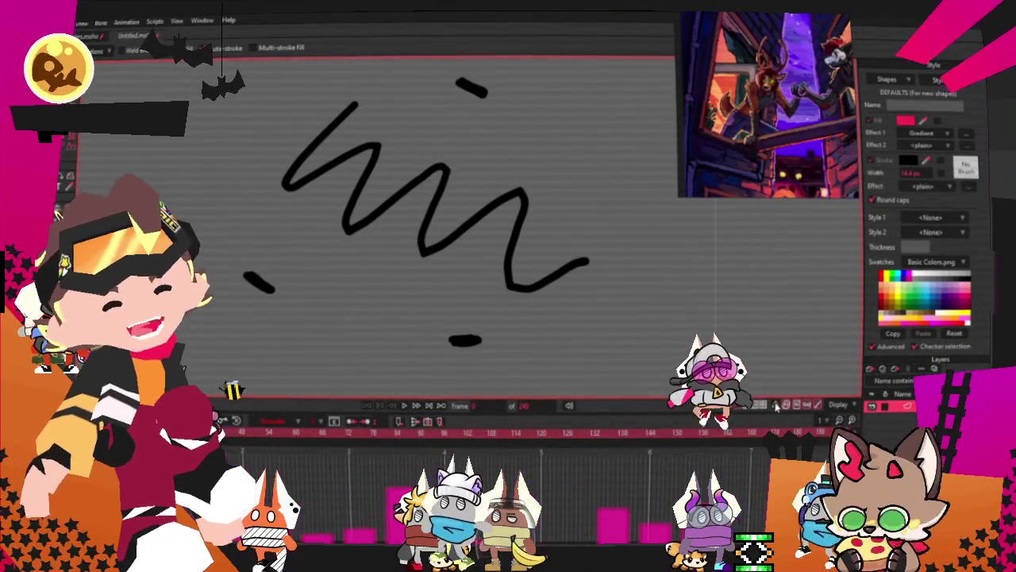
Select all strokes, deselect, and nudge a corner point of the zigzag while zooming to inspect.
{"action": "key", "text": "ctrl+a"}
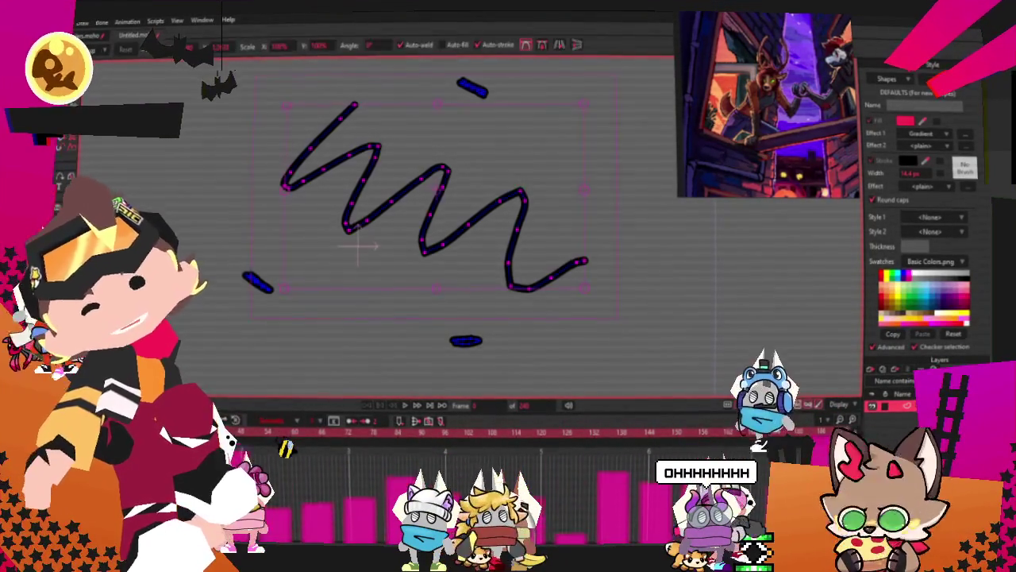
{"action": "scroll", "coordinate": [582, 166], "scroll_direction": "up", "scroll_amount": 3}
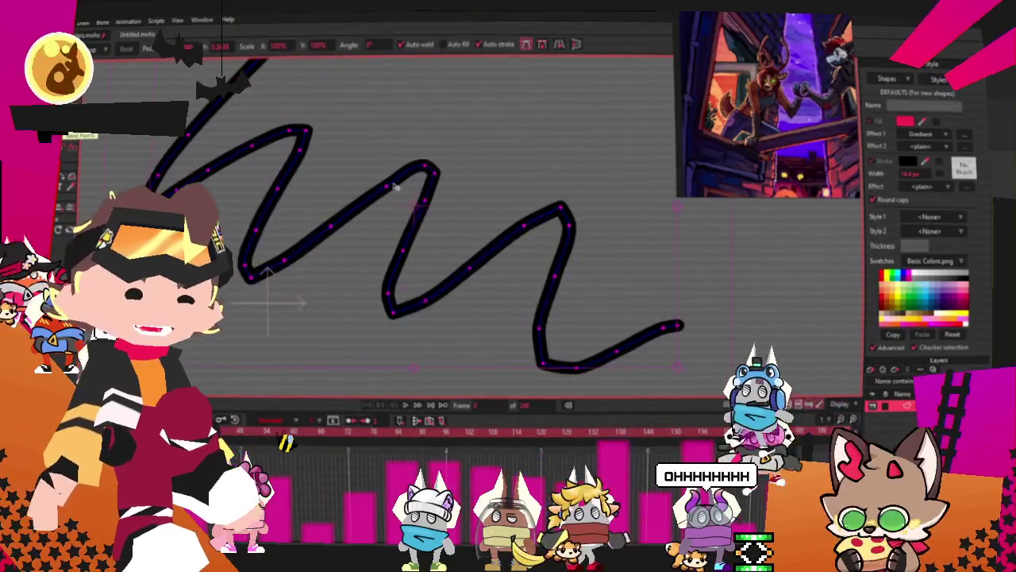
{"action": "scroll", "coordinate": [477, 179], "scroll_direction": "down", "scroll_amount": 3}
{"action": "scroll", "coordinate": [470, 181], "scroll_direction": "up", "scroll_amount": 1}
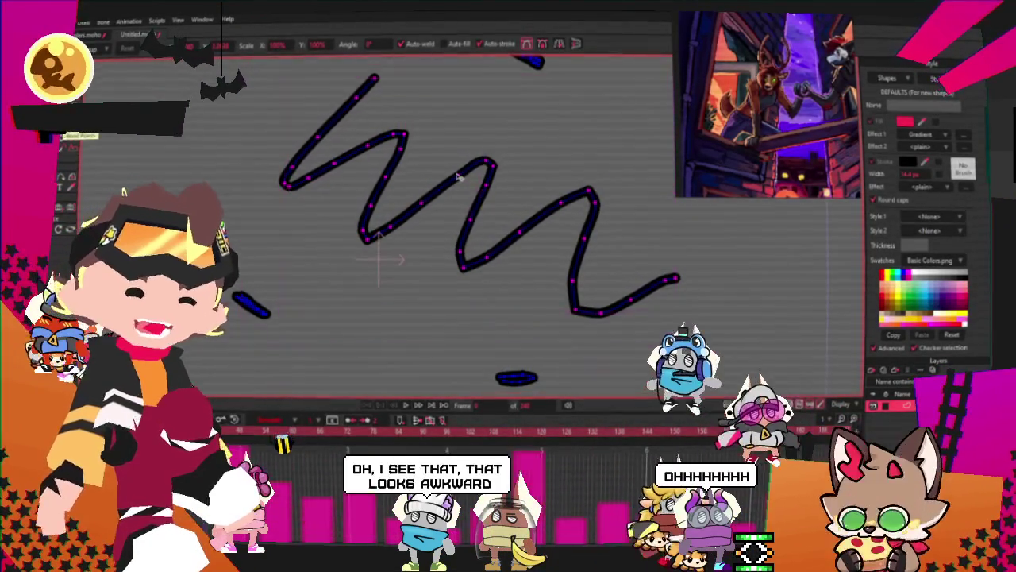
{"action": "left_click", "coordinate": [450, 195]}
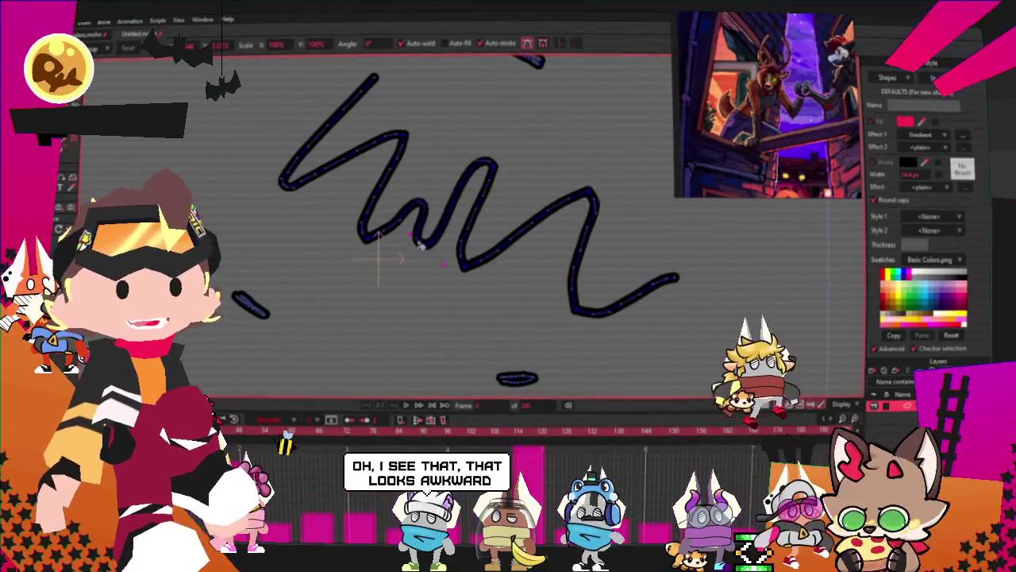
{"action": "scroll", "coordinate": [445, 183], "scroll_direction": "up", "scroll_amount": 2}
{"action": "scroll", "coordinate": [429, 198], "scroll_direction": "up", "scroll_amount": 2}
{"action": "scroll", "coordinate": [397, 239], "scroll_direction": "up", "scroll_amount": 2}
{"action": "scroll", "coordinate": [426, 242], "scroll_direction": "down", "scroll_amount": 1}
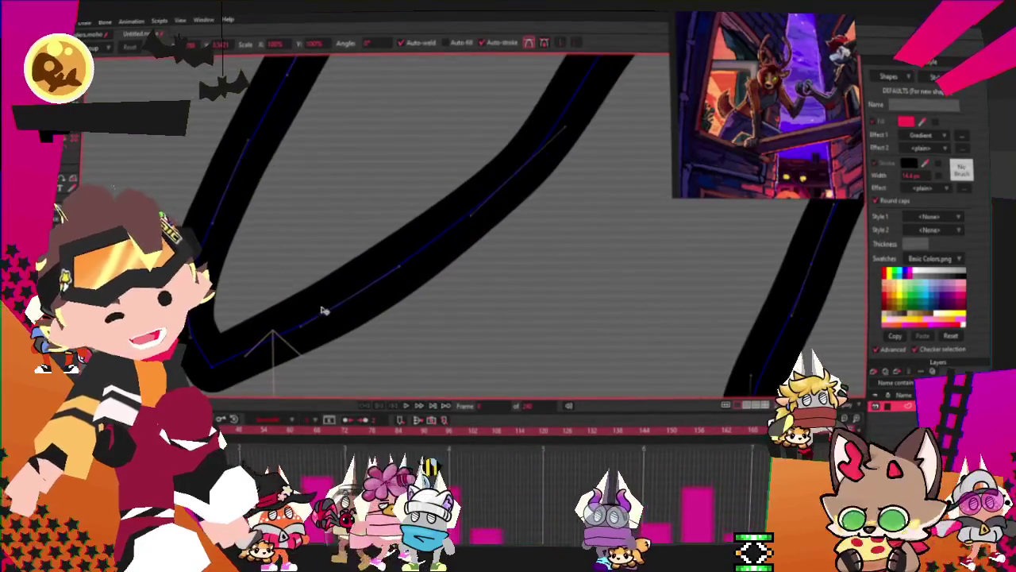
{"action": "scroll", "coordinate": [356, 240], "scroll_direction": "down", "scroll_amount": 2}
{"action": "scroll", "coordinate": [227, 336], "scroll_direction": "up", "scroll_amount": 2}
{"action": "scroll", "coordinate": [318, 290], "scroll_direction": "up", "scroll_amount": 2}
{"action": "scroll", "coordinate": [325, 286], "scroll_direction": "up", "scroll_amount": 1}
{"action": "left_click_drag", "start_coordinate": [315, 280], "coordinate": [324, 285]}
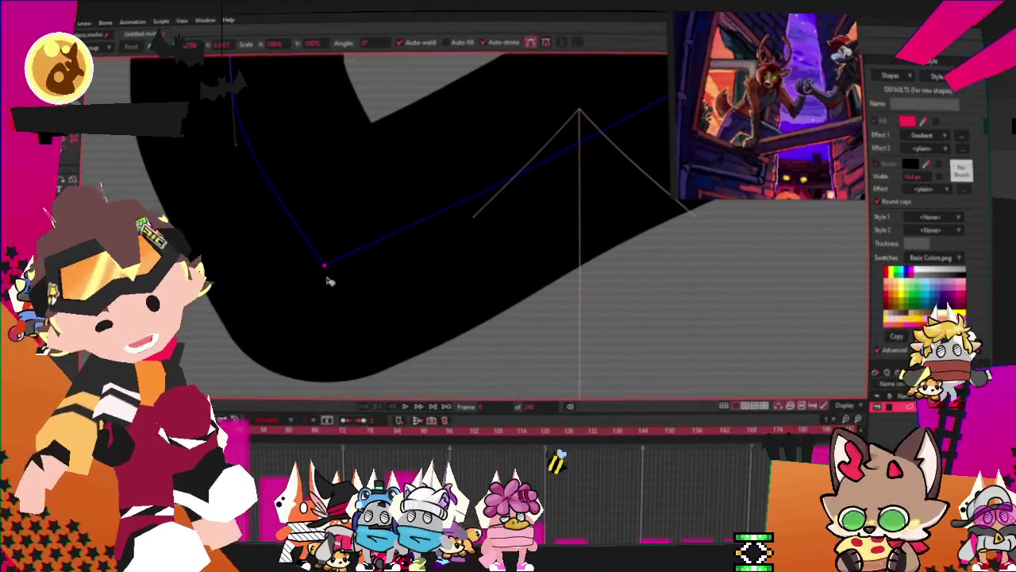
{"action": "scroll", "coordinate": [328, 277], "scroll_direction": "down", "scroll_amount": 2}
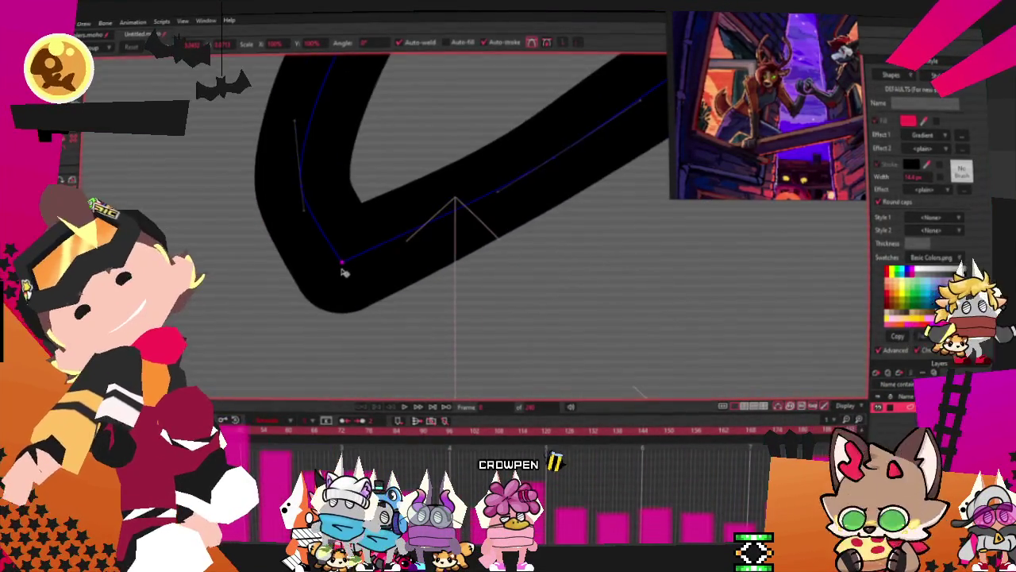
{"action": "scroll", "coordinate": [334, 268], "scroll_direction": "up", "scroll_amount": 2}
{"action": "scroll", "coordinate": [388, 257], "scroll_direction": "down", "scroll_amount": 1}
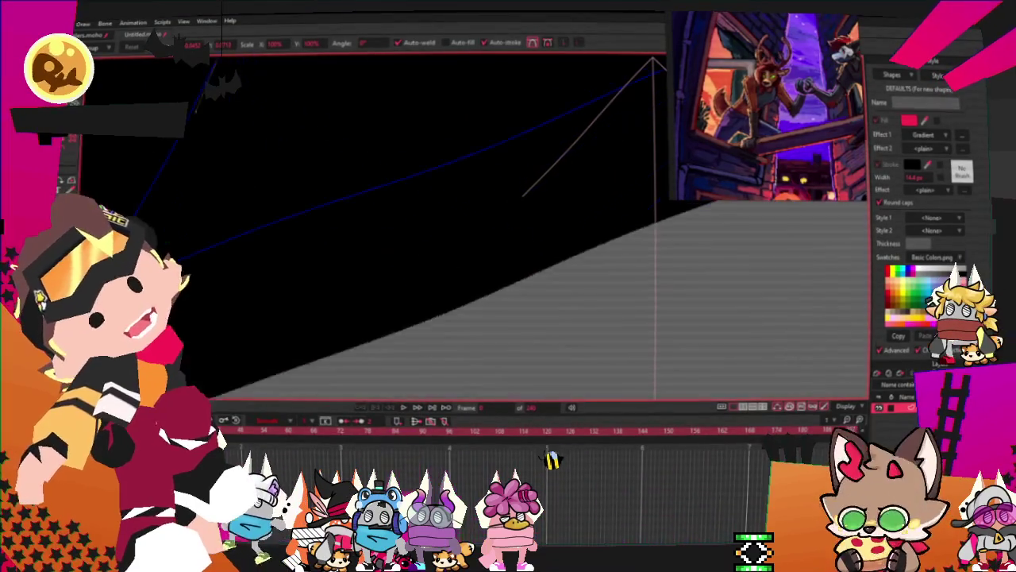
{"action": "scroll", "coordinate": [411, 236], "scroll_direction": "down", "scroll_amount": 1}
{"action": "scroll", "coordinate": [270, 229], "scroll_direction": "down", "scroll_amount": 1}
{"action": "scroll", "coordinate": [242, 282], "scroll_direction": "down", "scroll_amount": 3}
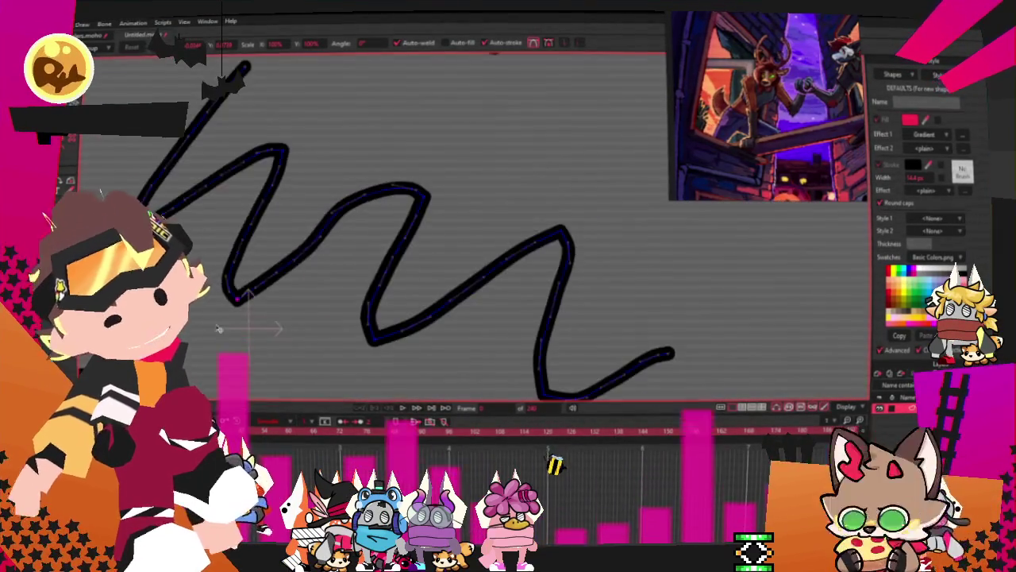
{"action": "scroll", "coordinate": [246, 292], "scroll_direction": "down", "scroll_amount": 2}
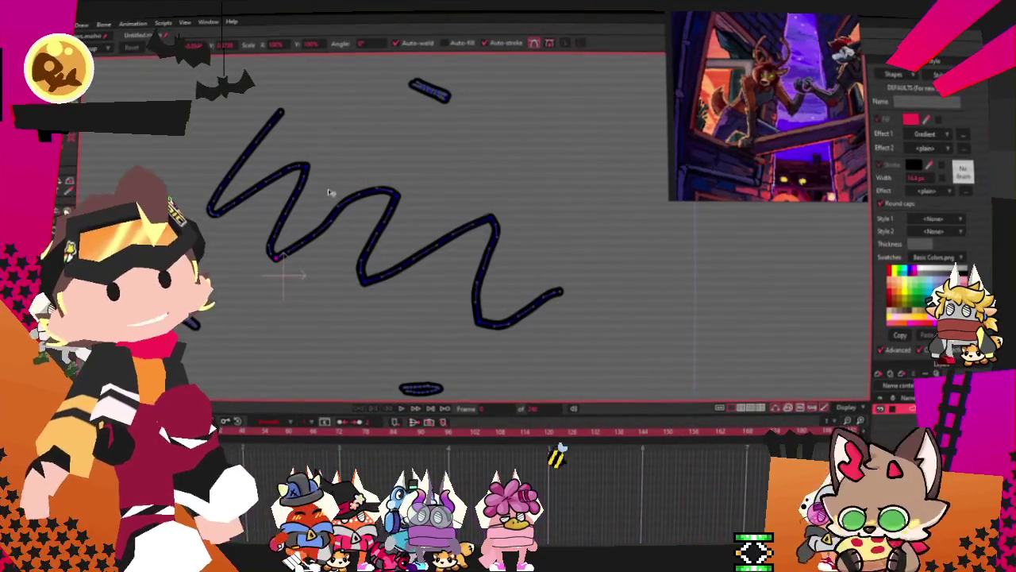
{"action": "scroll", "coordinate": [361, 208], "scroll_direction": "up", "scroll_amount": 1}
Delete all strokes and close the scratch document without saving.
{"action": "key", "text": "ctrl+a"}
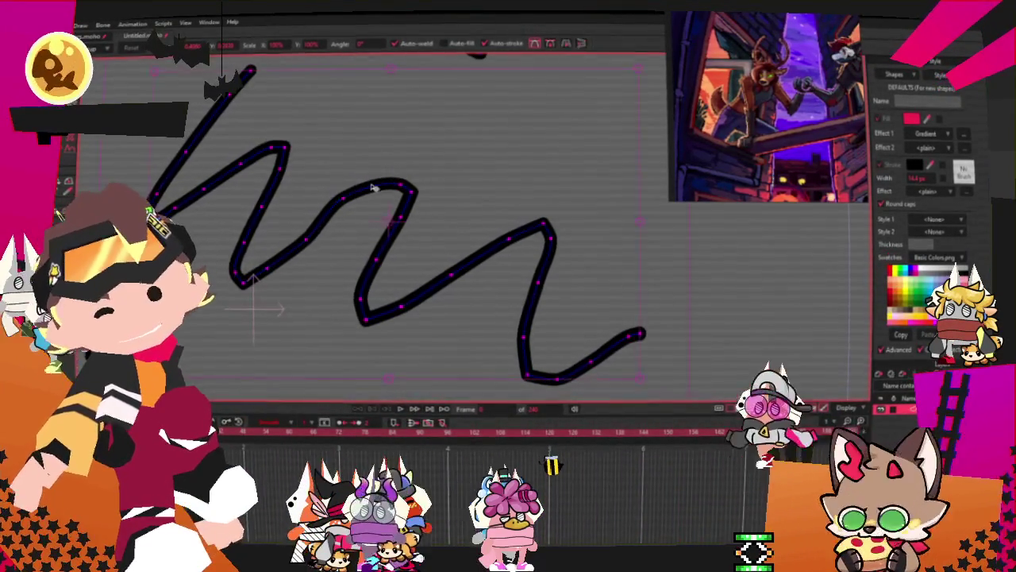
{"action": "key", "text": "Delete"}
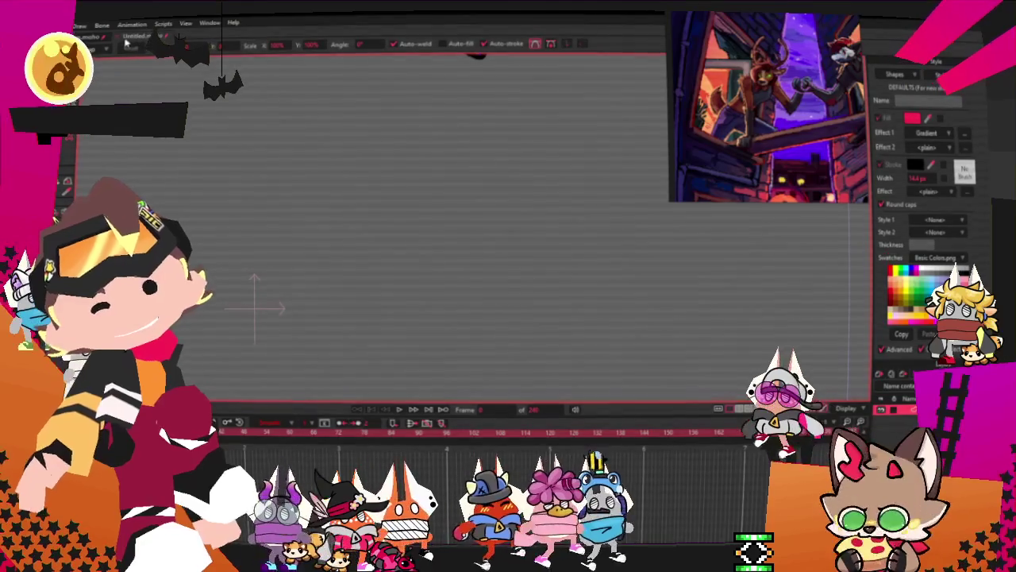
{"action": "key", "text": "ctrl+w"}
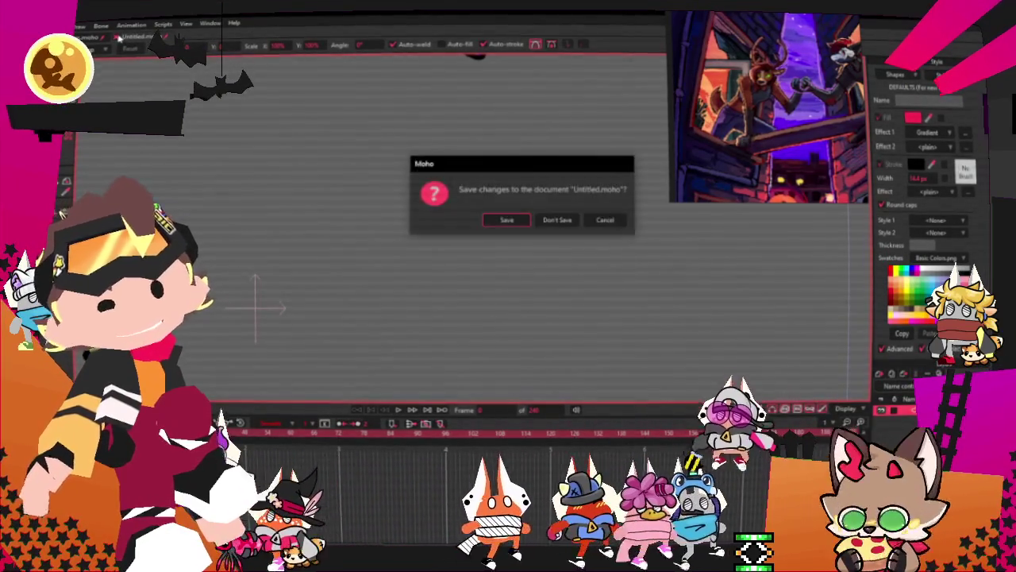
{"action": "left_click", "coordinate": [558, 220]}
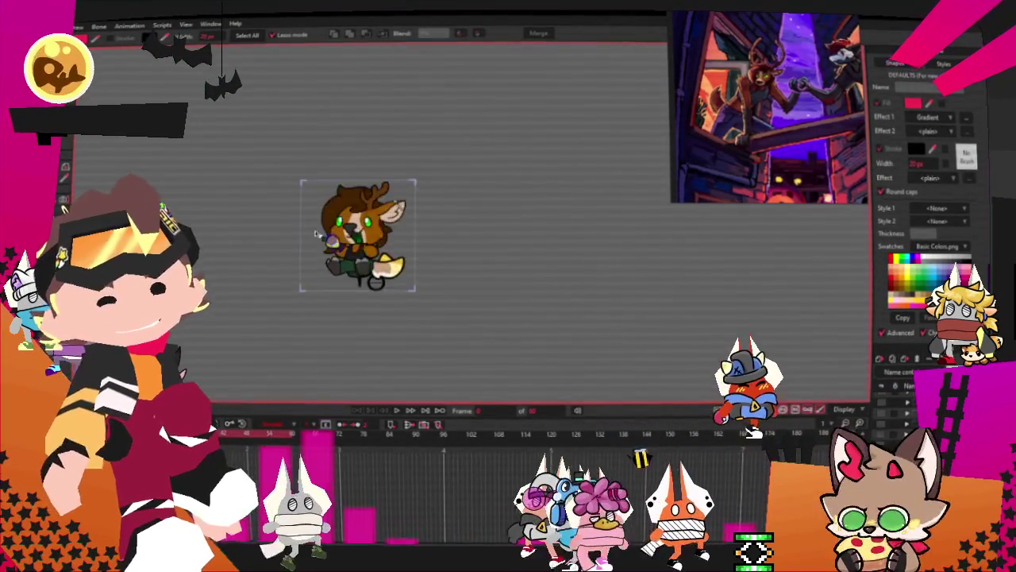
Zoom in and stretch the fruit's lower-right points outward with Transform Points.
{"action": "scroll", "coordinate": [315, 233], "scroll_direction": "up", "scroll_amount": 3}
{"action": "scroll", "coordinate": [318, 235], "scroll_direction": "up", "scroll_amount": 4}
{"action": "scroll", "coordinate": [333, 238], "scroll_direction": "up", "scroll_amount": 2}
{"action": "scroll", "coordinate": [348, 243], "scroll_direction": "up", "scroll_amount": 2}
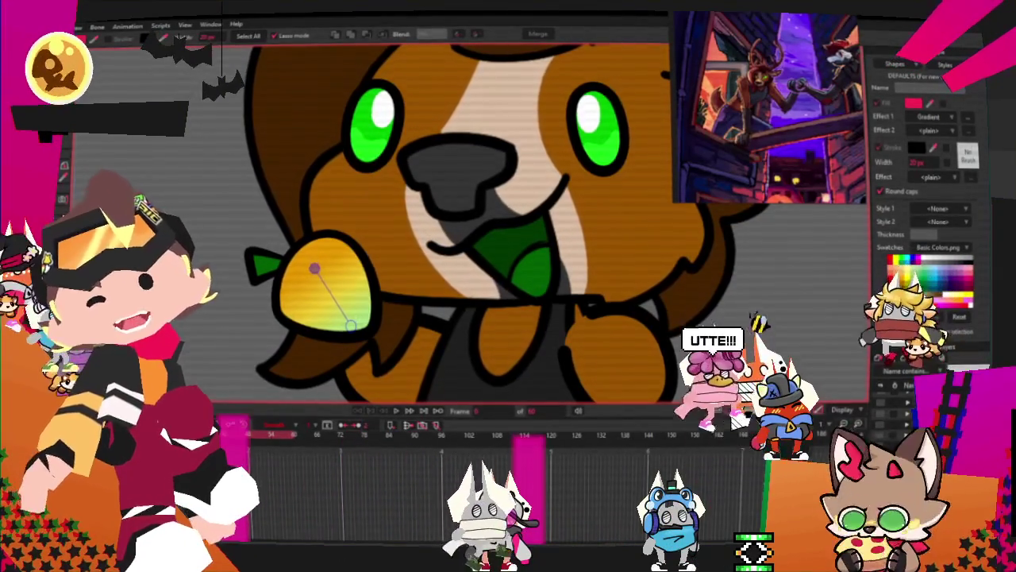
{"action": "key", "text": "a"}
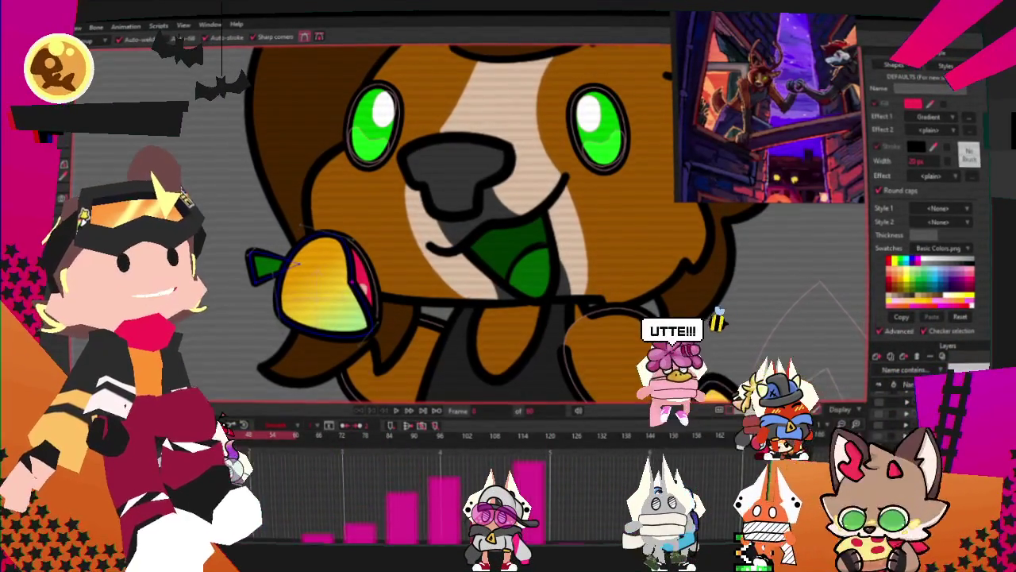
{"action": "key", "text": "t"}
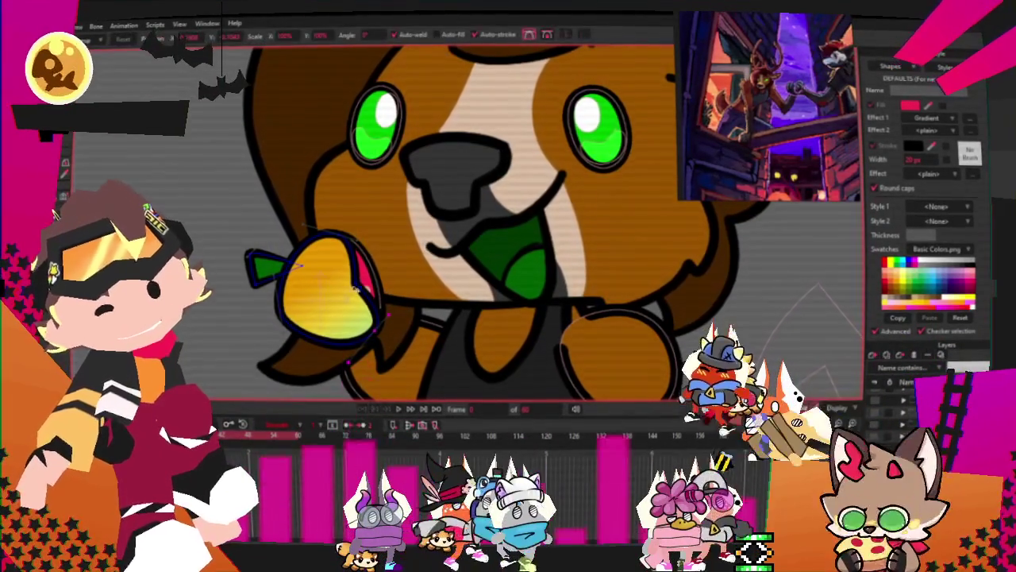
{"action": "left_click_drag", "start_coordinate": [337, 282], "coordinate": [443, 347]}
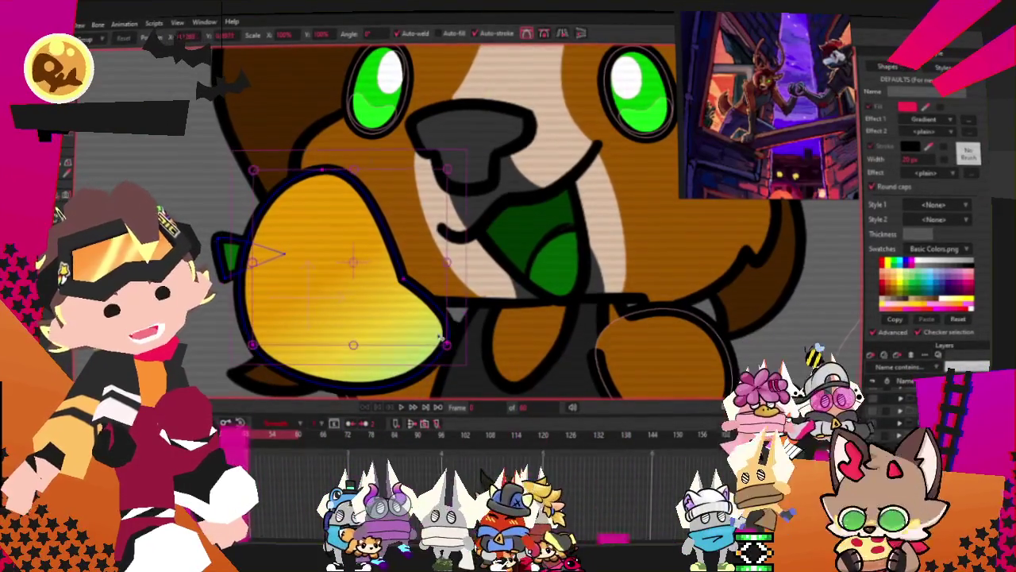
{"action": "left_click", "coordinate": [370, 325]}
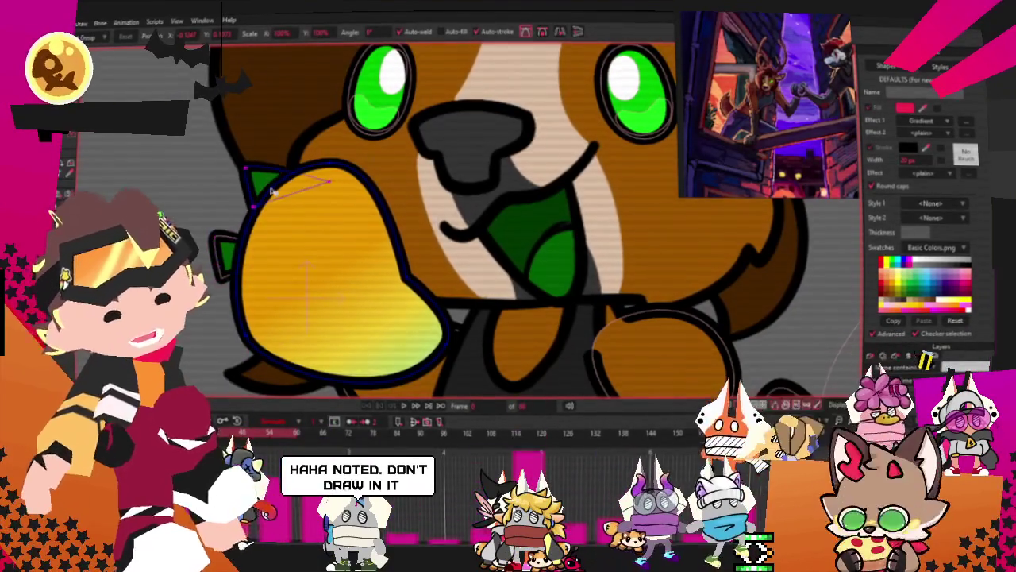
Adjust the zoom and select the whole fruit shape with Select Shape (Q).
{"action": "scroll", "coordinate": [242, 266], "scroll_direction": "up", "scroll_amount": 3}
{"action": "scroll", "coordinate": [262, 267], "scroll_direction": "up", "scroll_amount": 2}
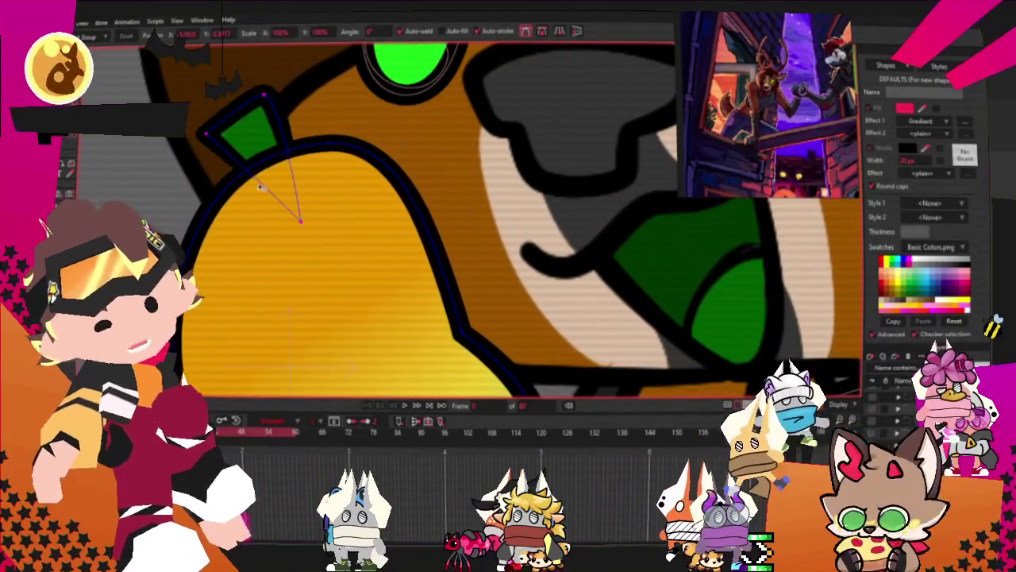
{"action": "scroll", "coordinate": [298, 155], "scroll_direction": "down", "scroll_amount": 3}
{"action": "key", "text": "q"}
{"action": "left_click", "coordinate": [242, 191]}
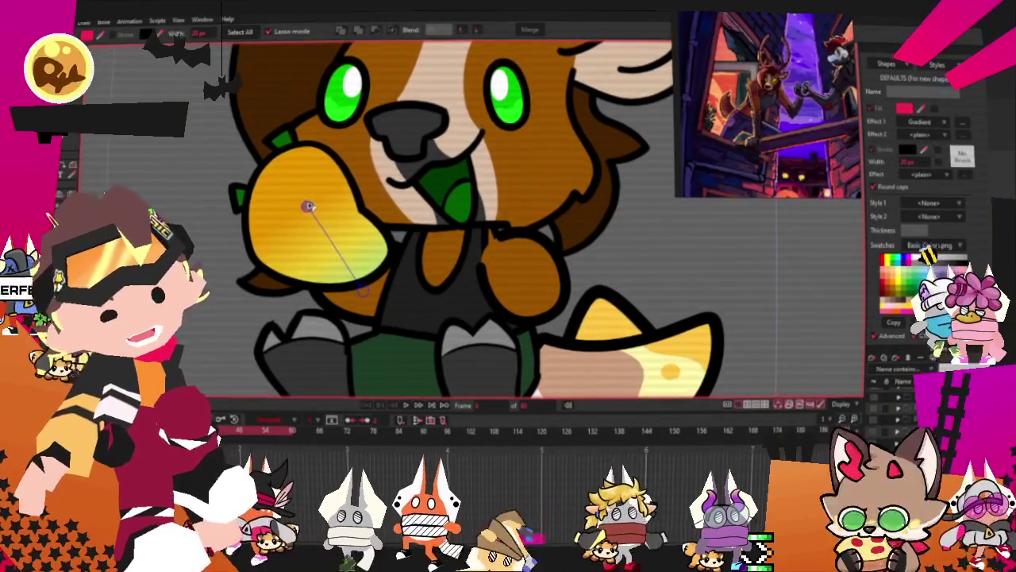
Set the fruit's Gradient end colour to green and drag the end handle to keep it mostly yellow.
{"action": "left_click", "coordinate": [337, 233]}
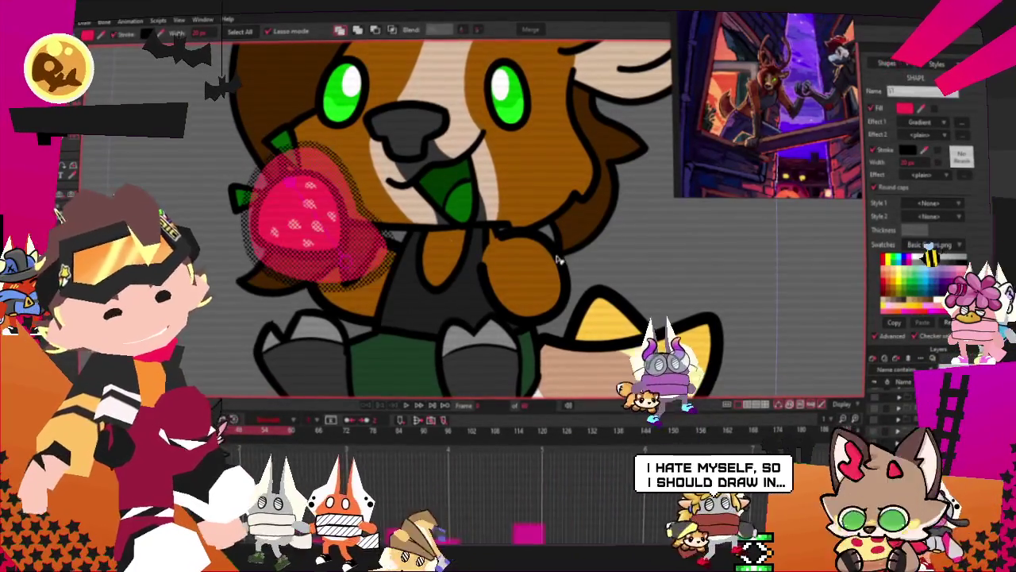
{"action": "left_click", "coordinate": [957, 123]}
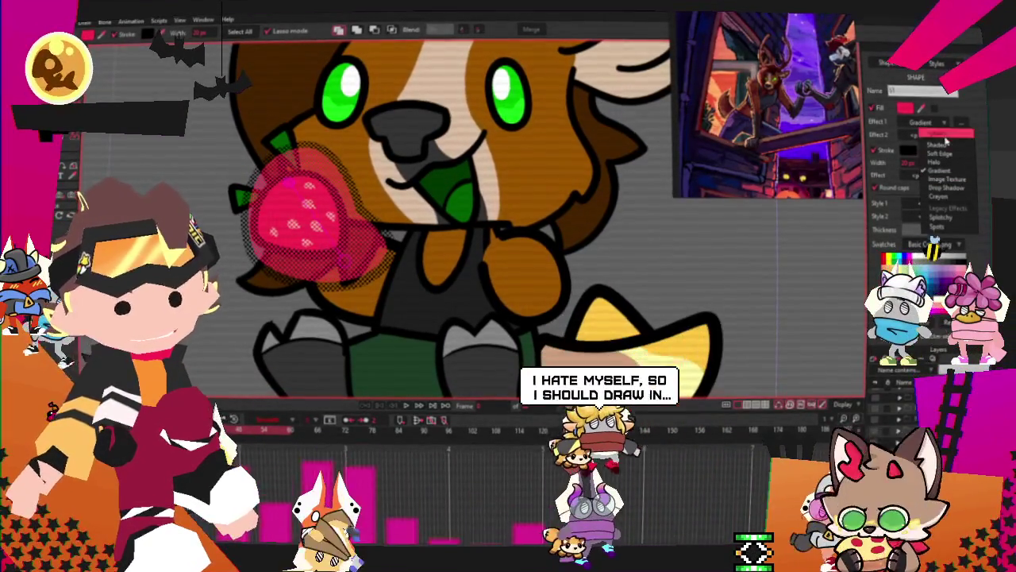
{"action": "left_click", "coordinate": [939, 170]}
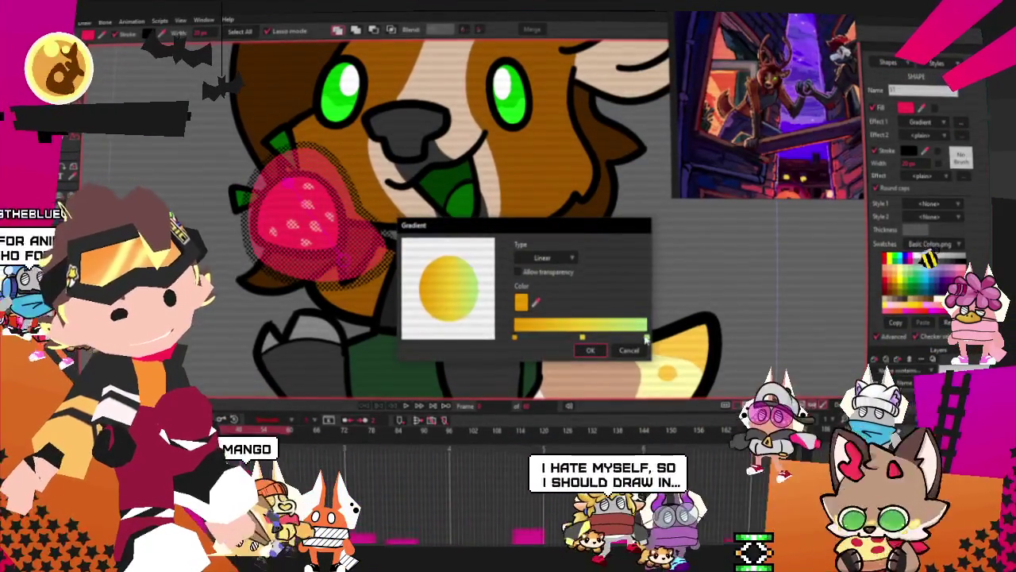
{"action": "left_click", "coordinate": [522, 302]}
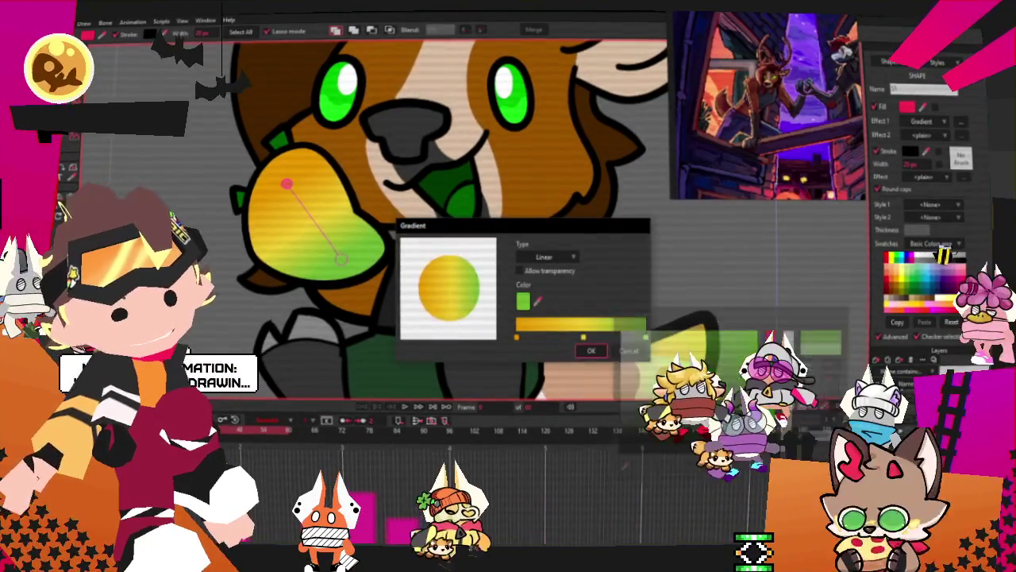
{"action": "left_click", "coordinate": [591, 350]}
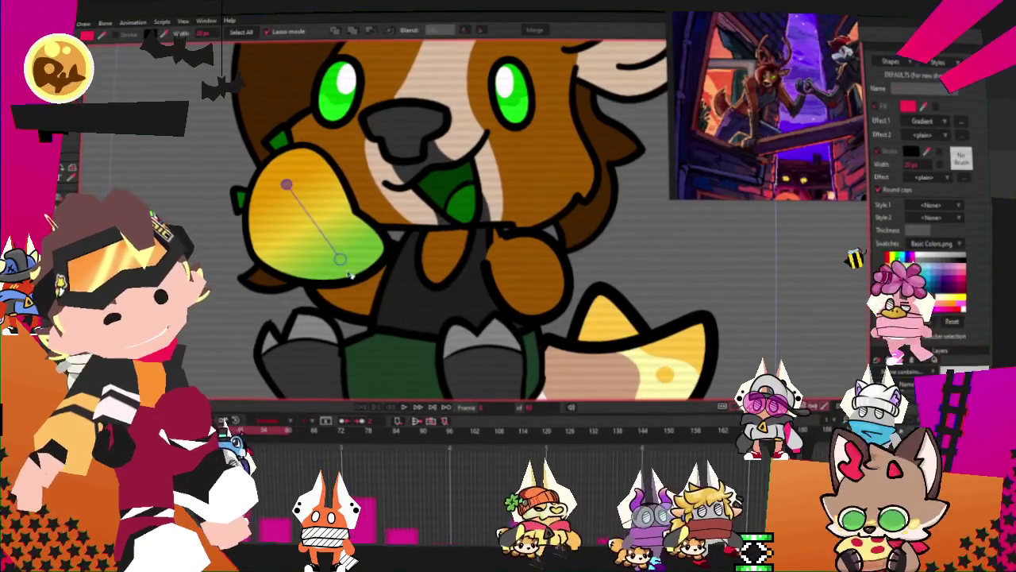
{"action": "left_click_drag", "start_coordinate": [339, 259], "coordinate": [375, 303]}
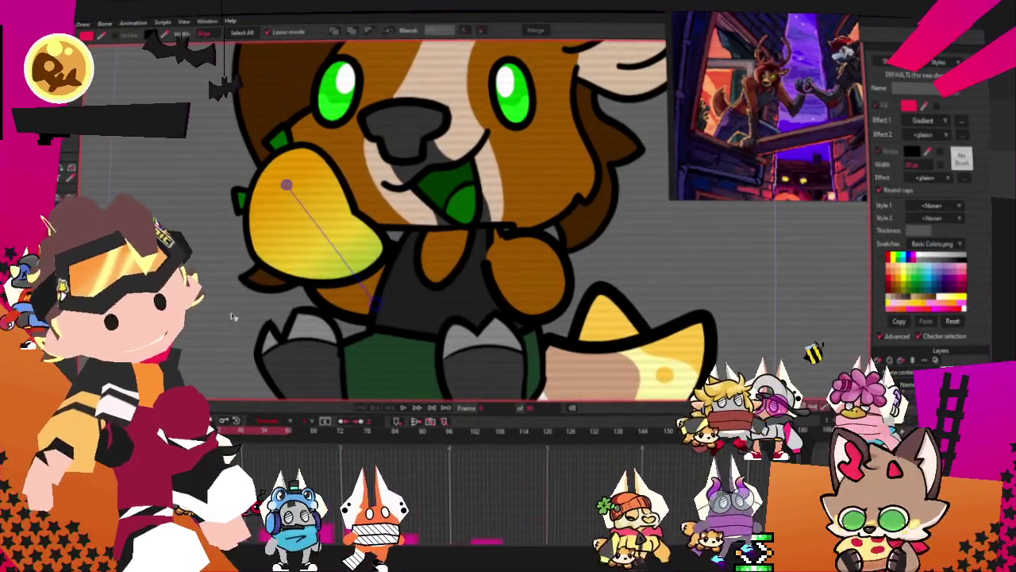
{"action": "scroll", "coordinate": [394, 219], "scroll_direction": "down", "scroll_amount": 2}
{"action": "scroll", "coordinate": [395, 218], "scroll_direction": "down", "scroll_amount": 2}
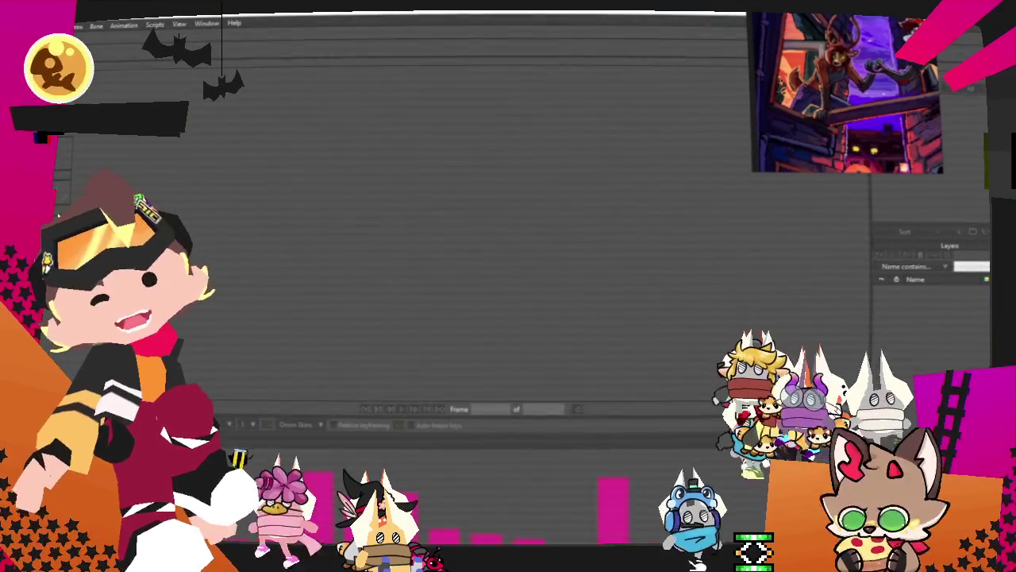
Open the File menu to close the deer juggling document.
{"action": "left_click", "coordinate": [80, 25]}
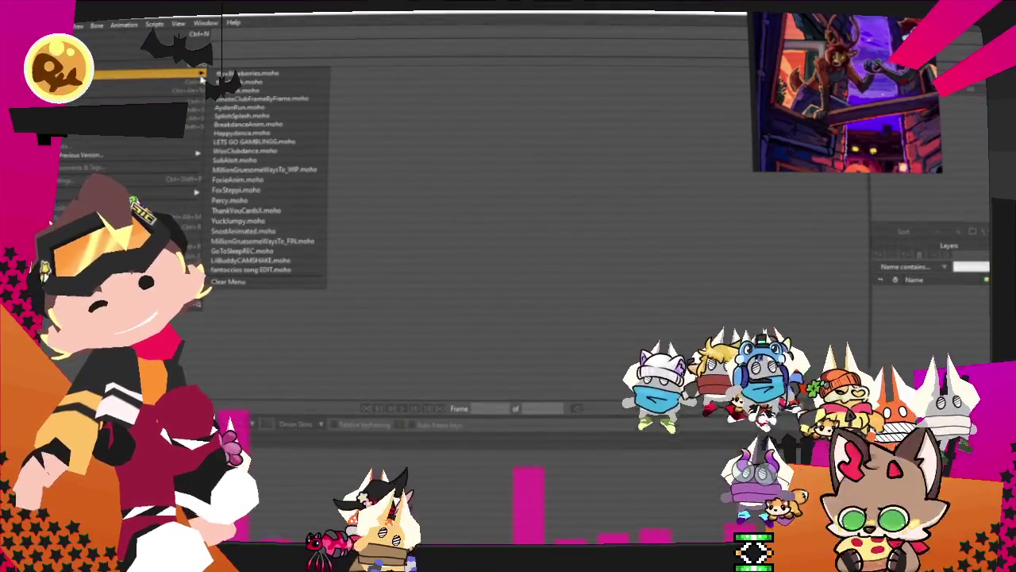
{"action": "mouse_move", "coordinate": [131, 74]}
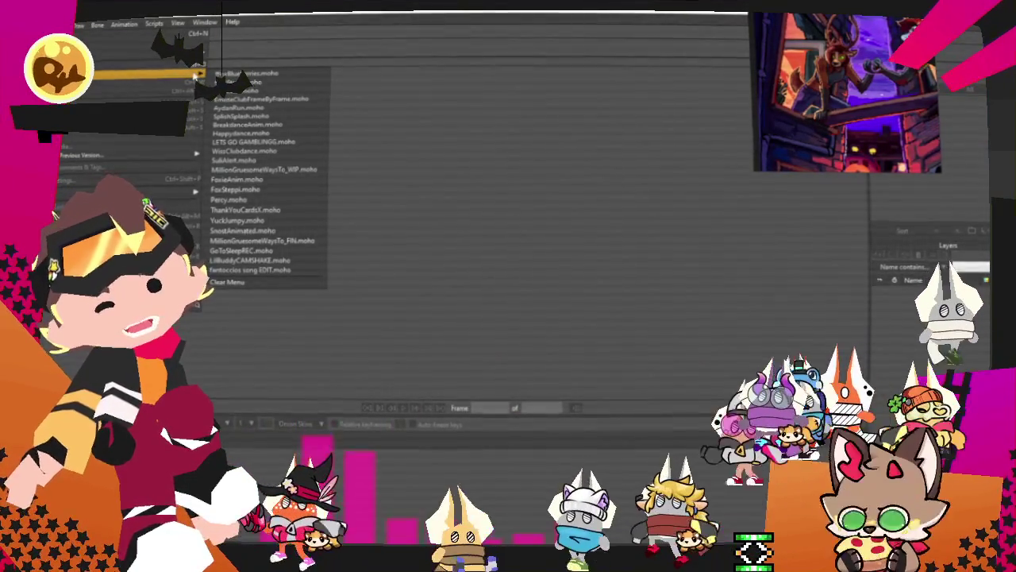
{"action": "left_click", "coordinate": [151, 64]}
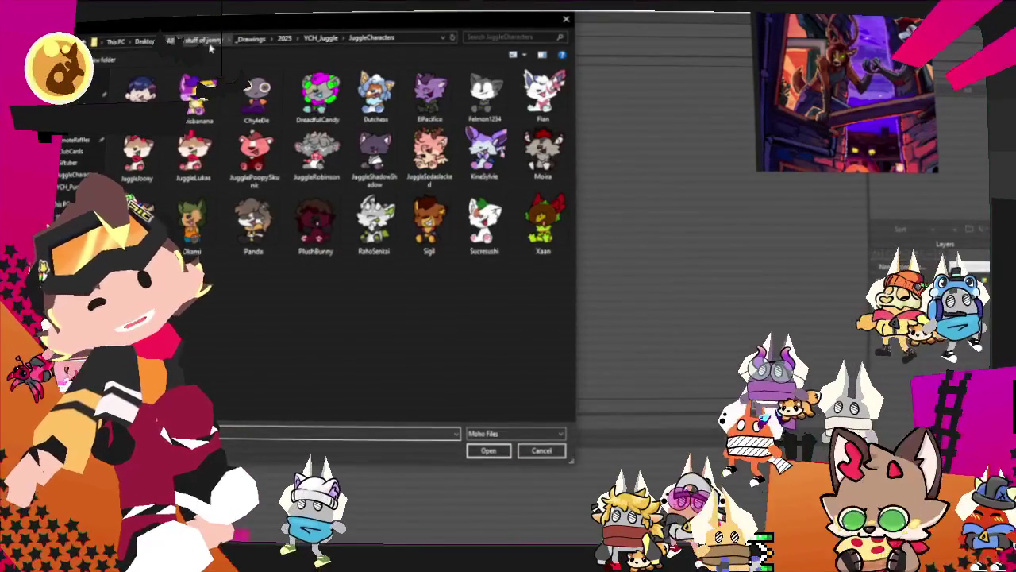
{"action": "left_click", "coordinate": [202, 40]}
{"action": "left_click", "coordinate": [132, 40]}
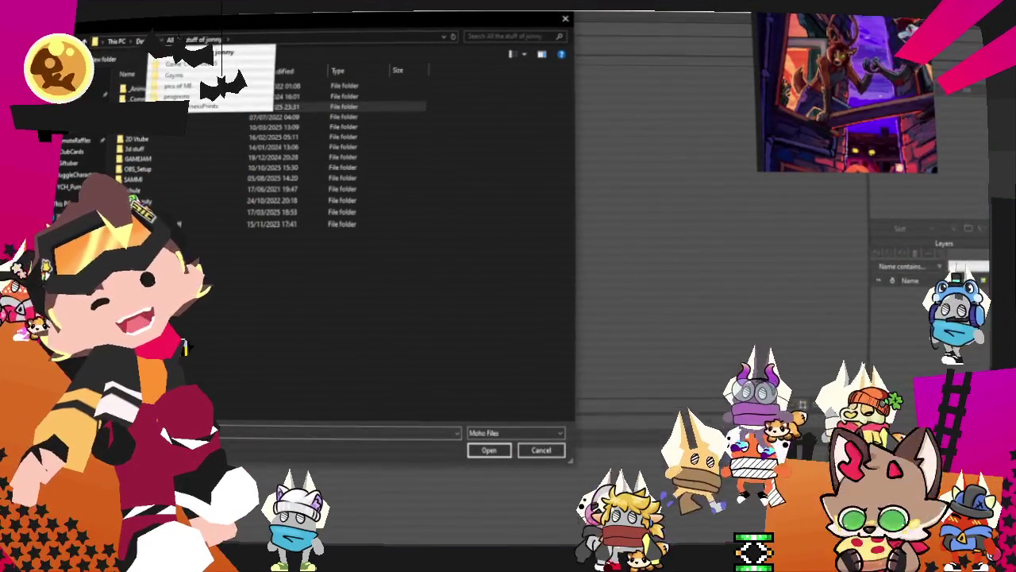
{"action": "left_click", "coordinate": [147, 80]}
{"action": "left_click", "coordinate": [147, 89]}
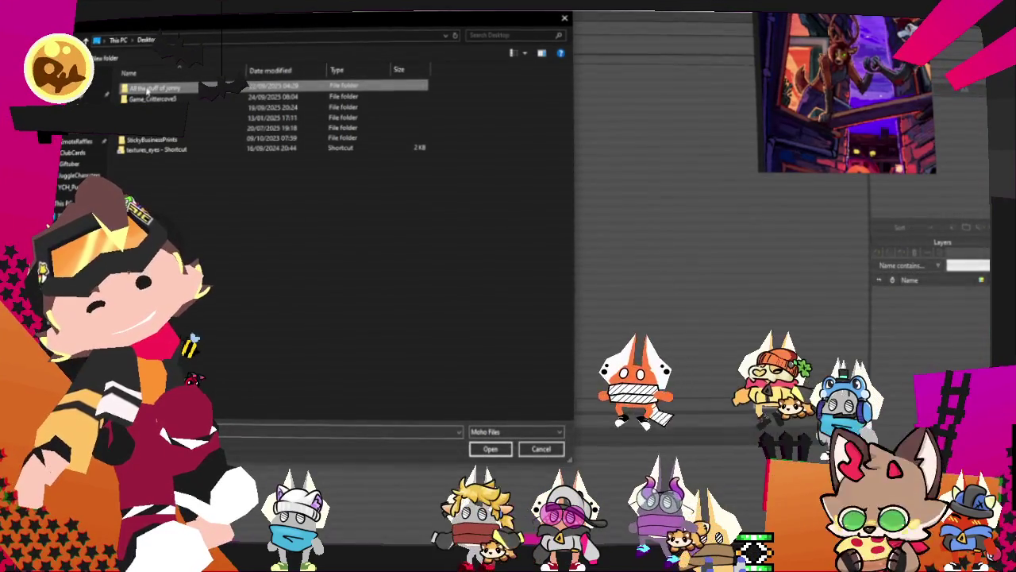
{"action": "double_click", "coordinate": [147, 89]}
{"action": "double_click", "coordinate": [147, 86]}
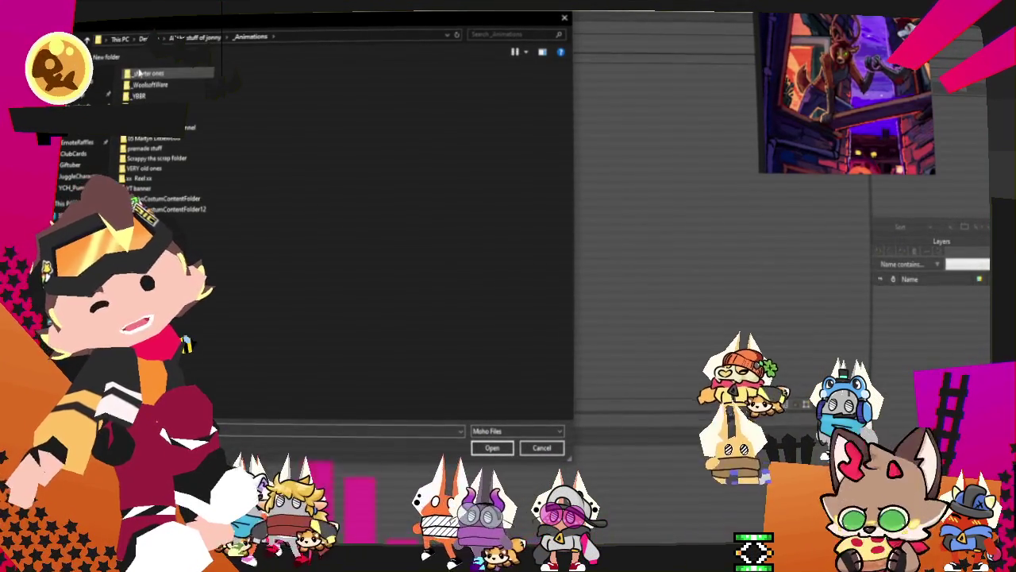
{"action": "double_click", "coordinate": [143, 73]}
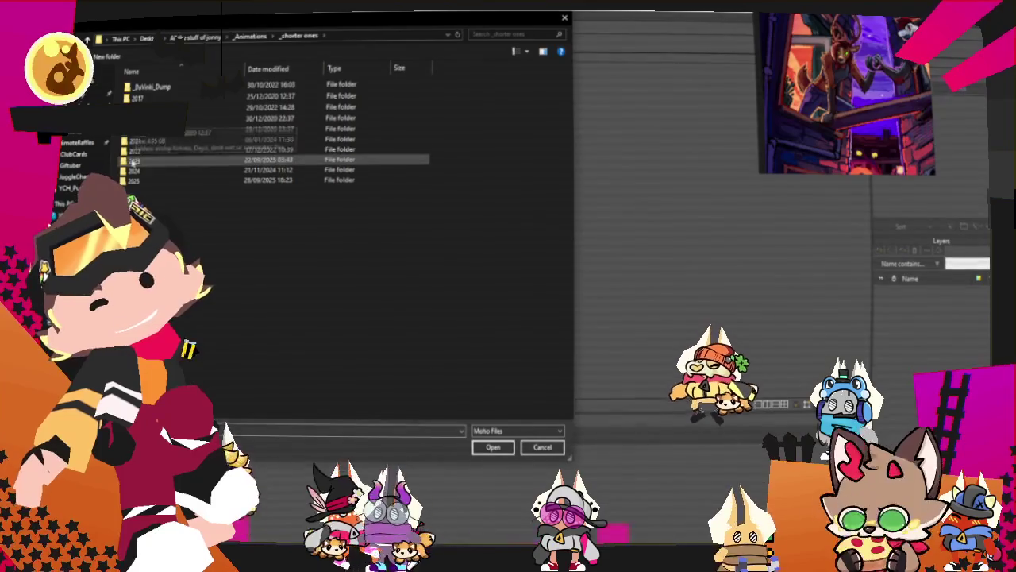
{"action": "left_click", "coordinate": [151, 38]}
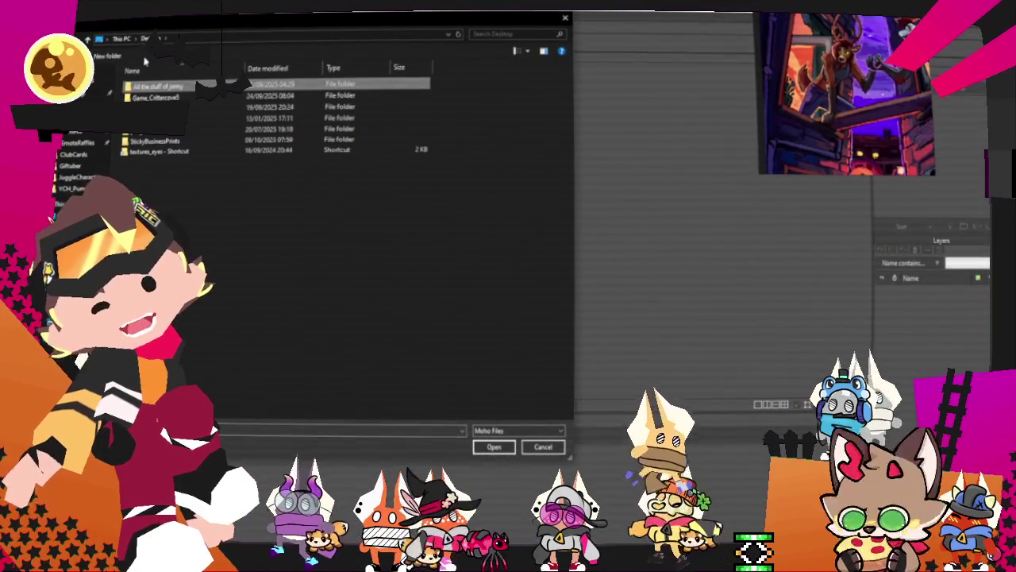
{"action": "double_click", "coordinate": [149, 87]}
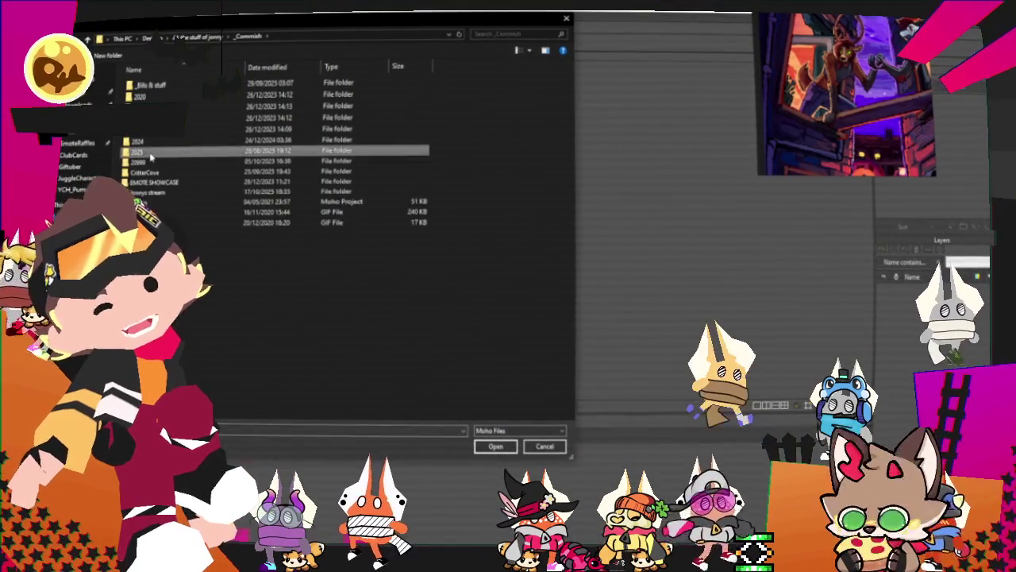
{"action": "double_click", "coordinate": [141, 151]}
{"action": "double_click", "coordinate": [143, 172]}
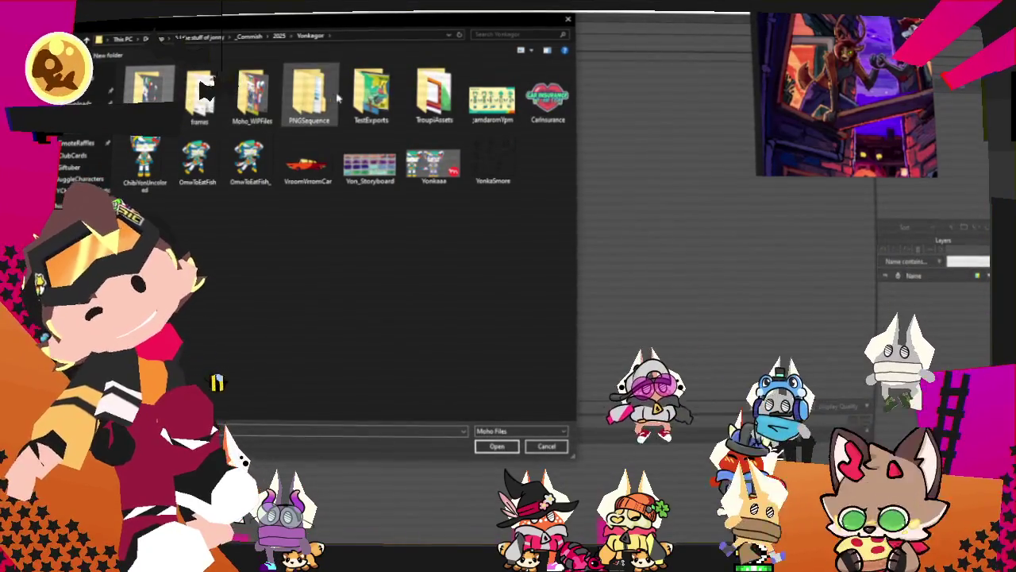
{"action": "double_click", "coordinate": [250, 94]}
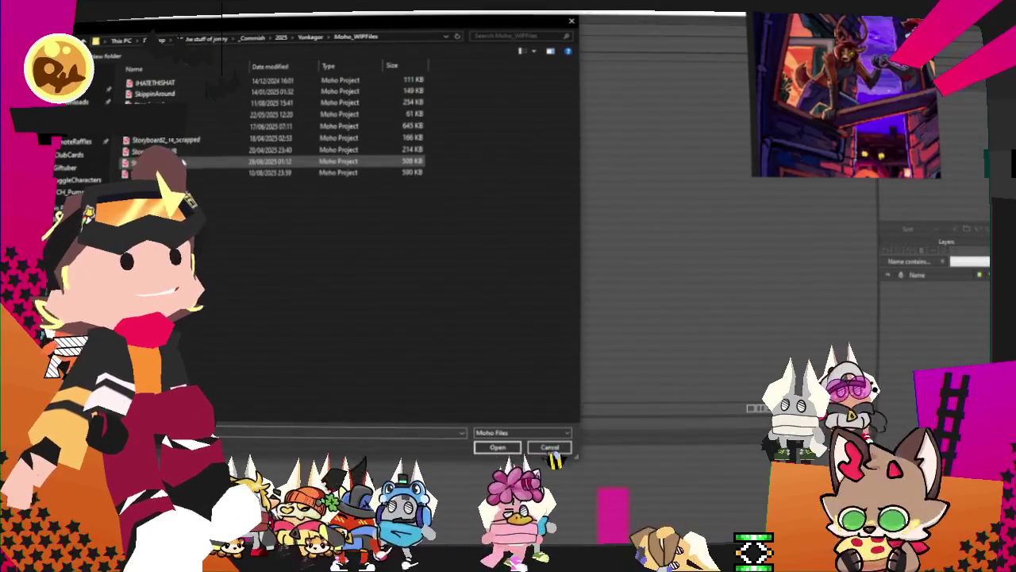
{"action": "left_click", "coordinate": [497, 447]}
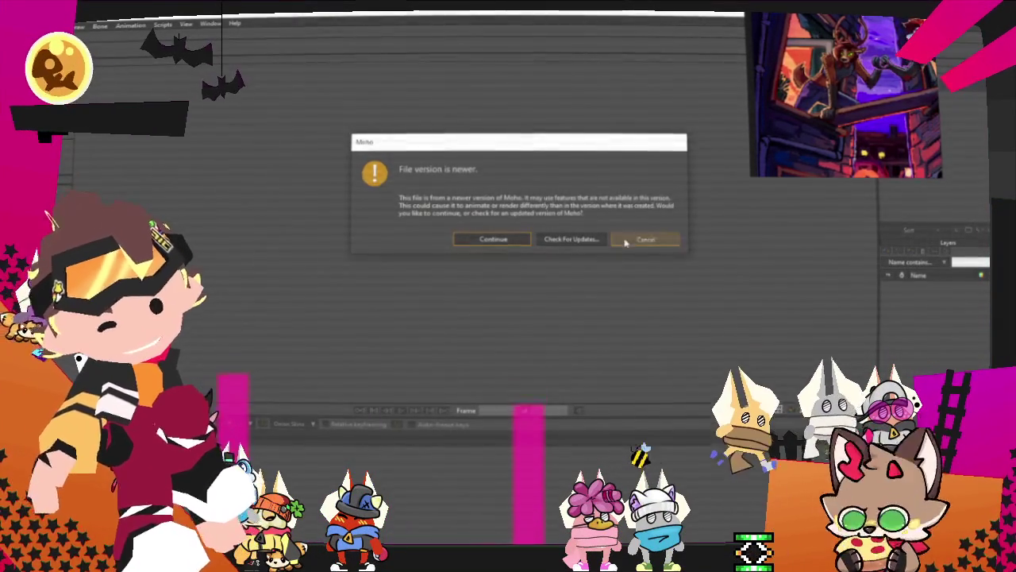
{"action": "left_click", "coordinate": [625, 241]}
{"action": "left_click", "coordinate": [77, 27]}
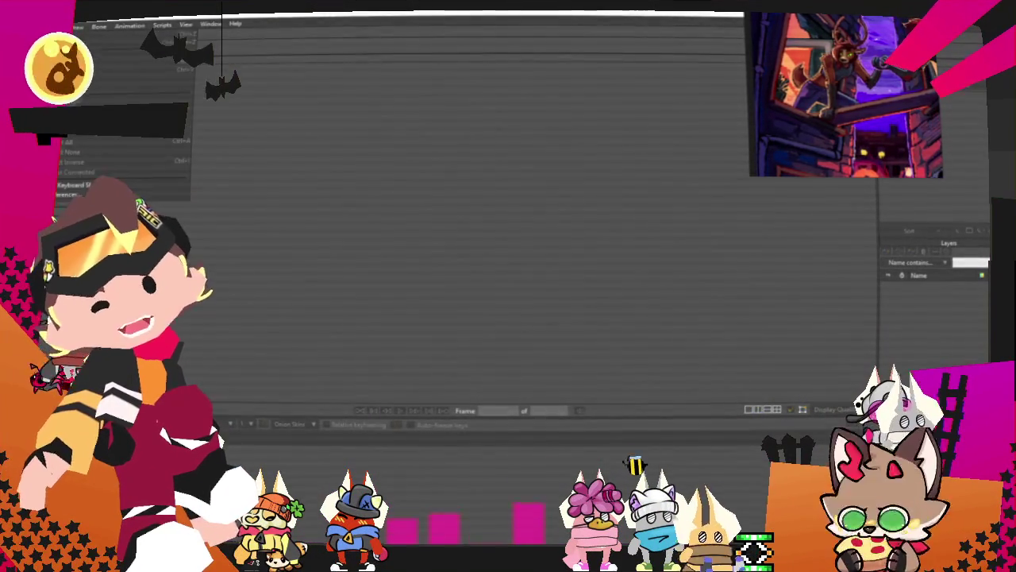
Start a new blank document and begin adding an image layer, then cancel it.
{"action": "left_click", "coordinate": [119, 34]}
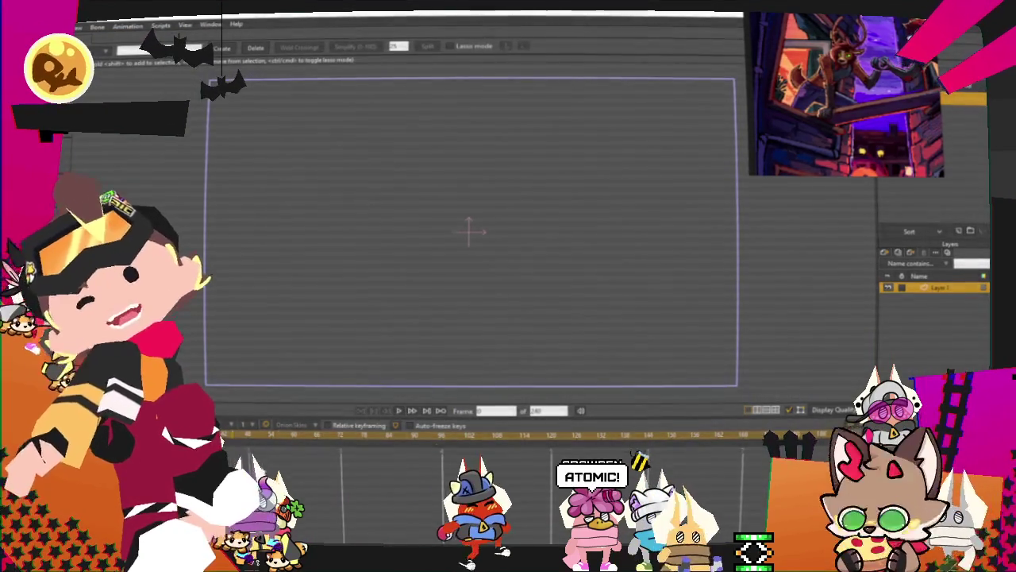
{"action": "left_click", "coordinate": [884, 254]}
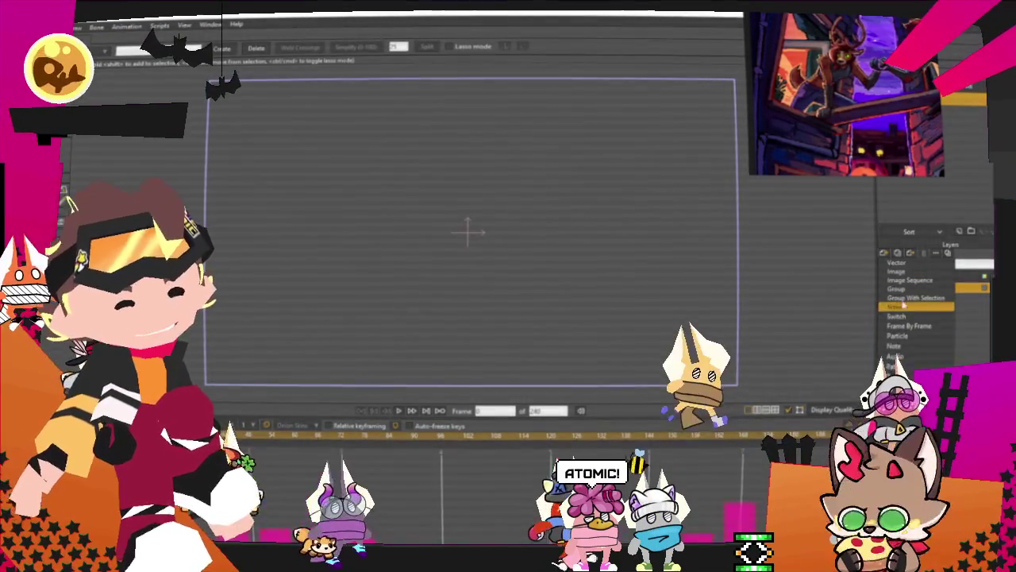
{"action": "left_click", "coordinate": [905, 272]}
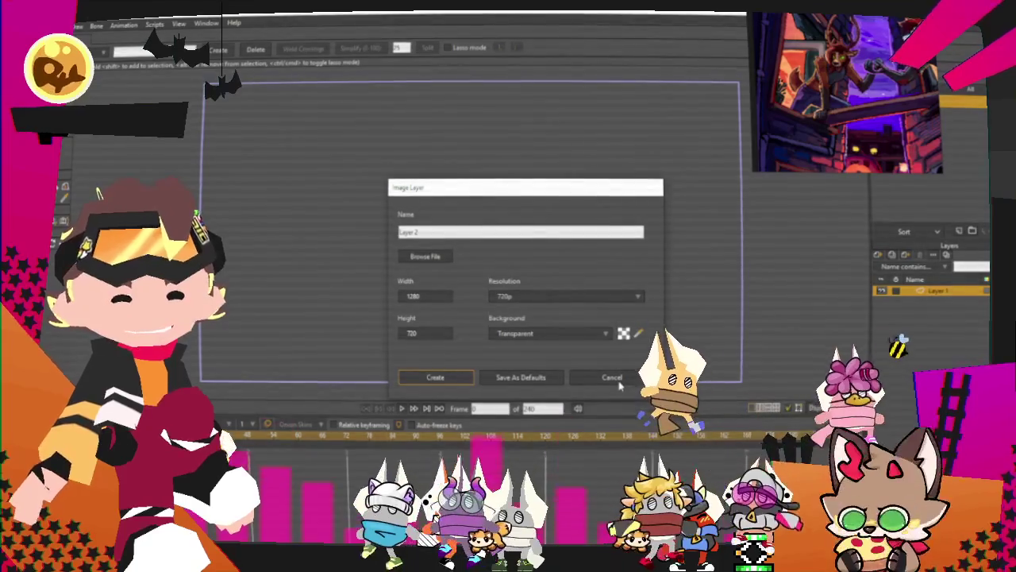
{"action": "left_click", "coordinate": [620, 379]}
Open Recovered File from the _Animations > _shorter ones > 2021 > Jinxed folder.
{"action": "left_click", "coordinate": [80, 26]}
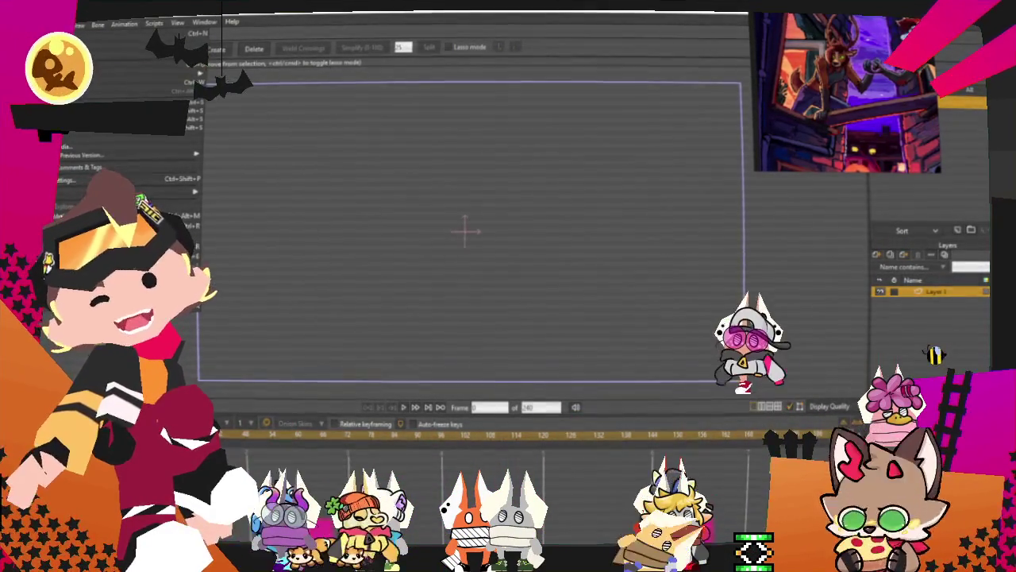
{"action": "left_click", "coordinate": [135, 50]}
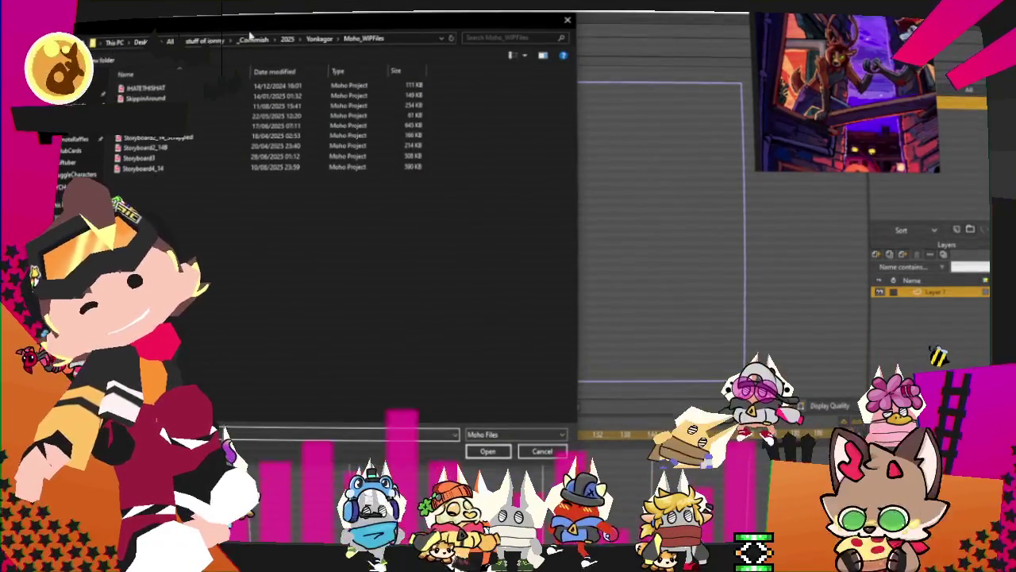
{"action": "left_click", "coordinate": [191, 40]}
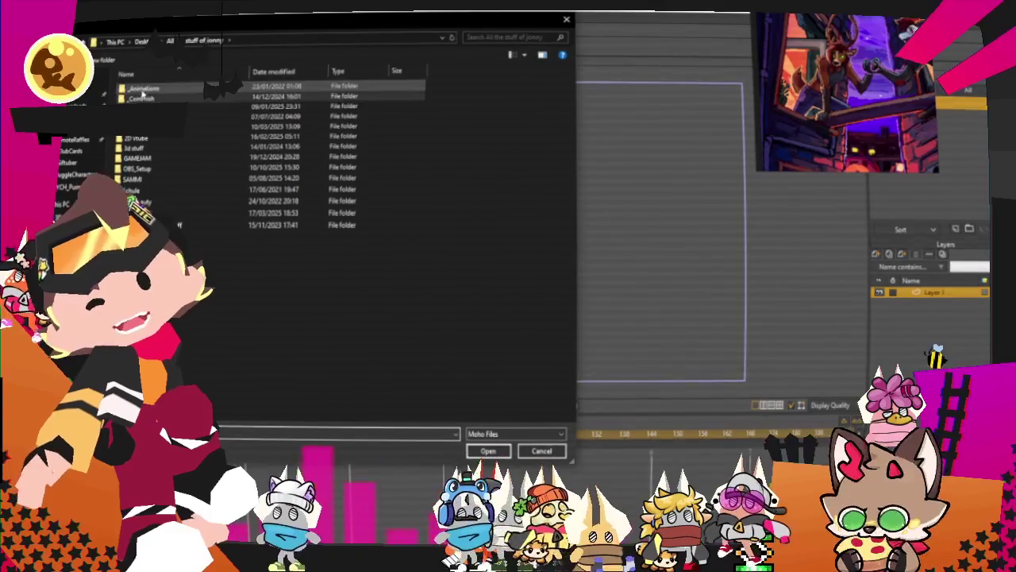
{"action": "double_click", "coordinate": [143, 91]}
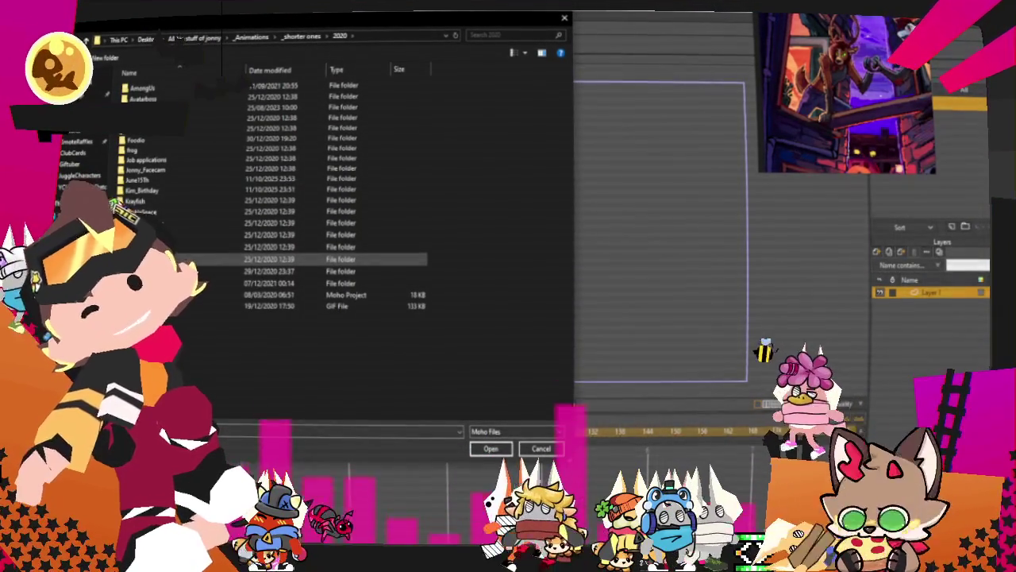
{"action": "left_click", "coordinate": [302, 36]}
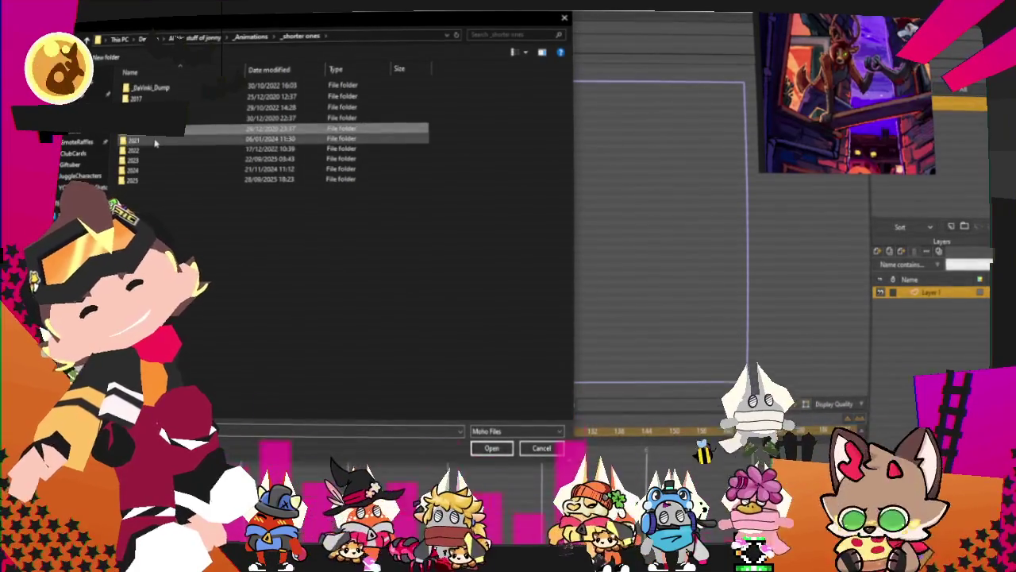
{"action": "double_click", "coordinate": [156, 141]}
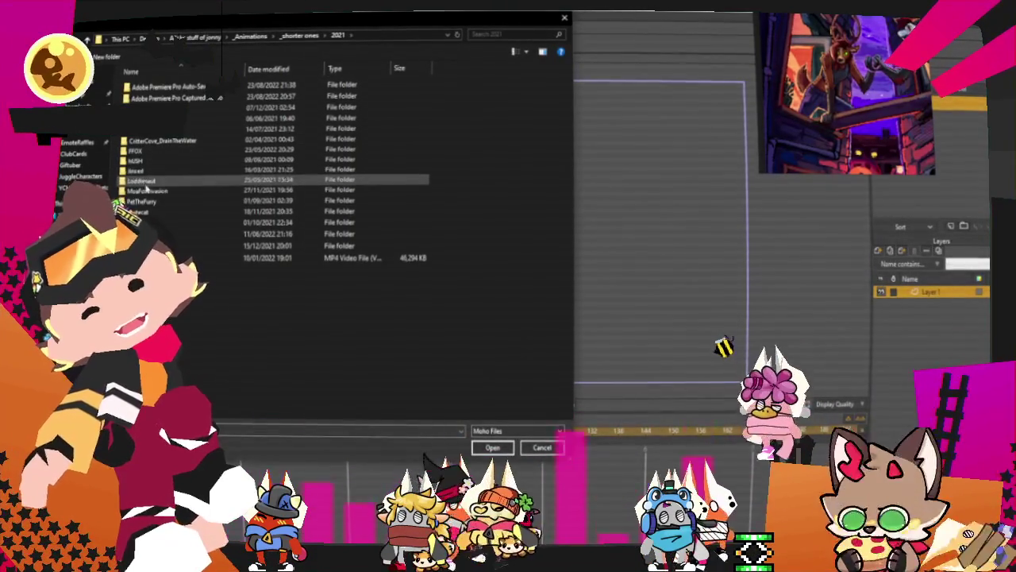
{"action": "double_click", "coordinate": [135, 169]}
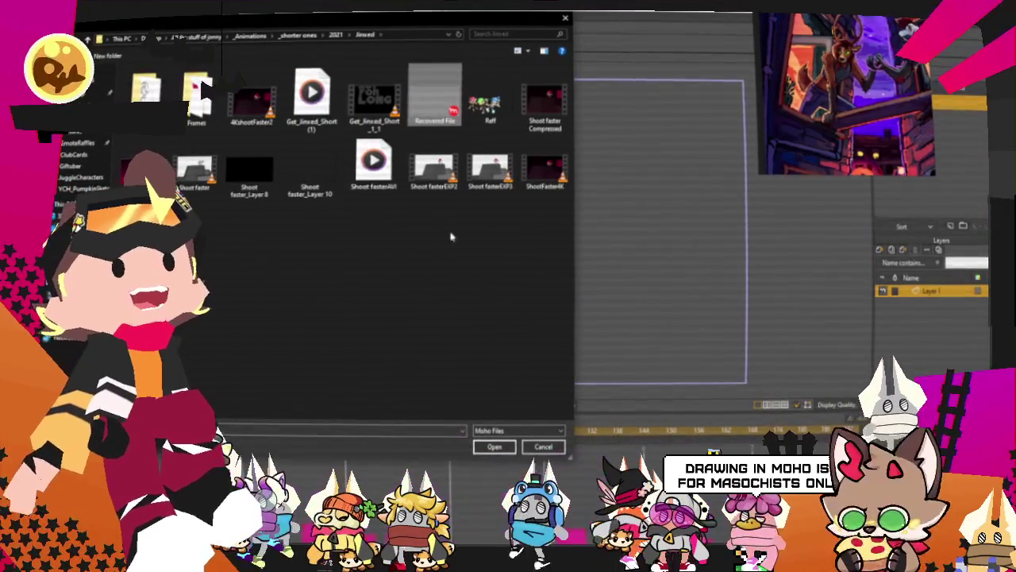
{"action": "left_click", "coordinate": [496, 447]}
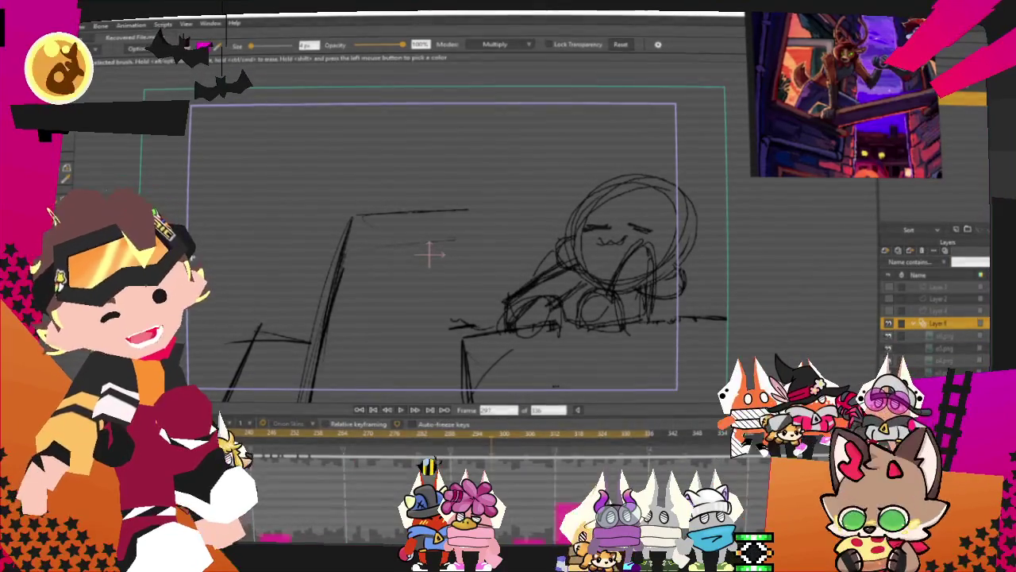
Open the Shoot faster project from the same Jinxed folder.
{"action": "key", "text": "alt+f"}
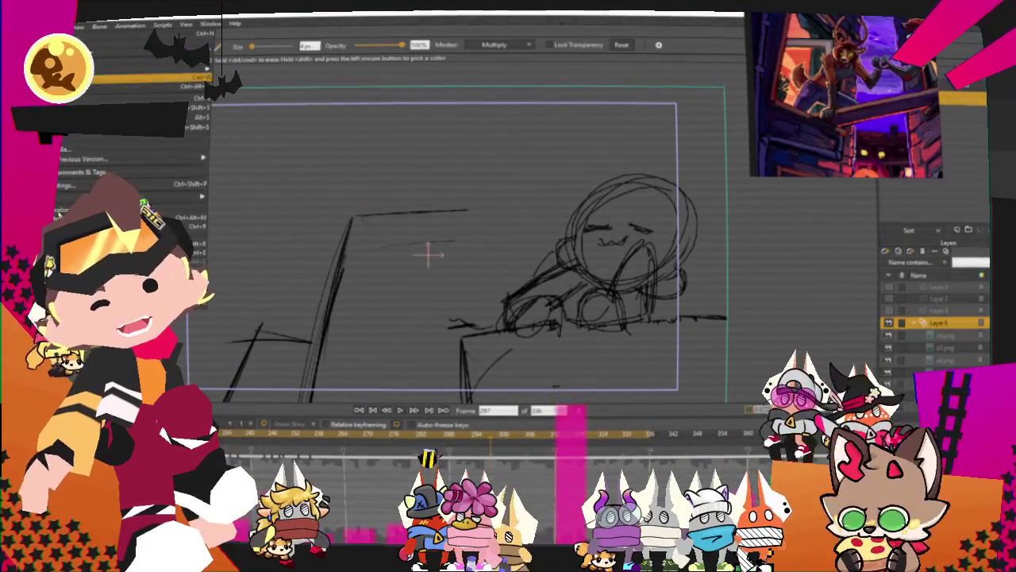
{"action": "left_click", "coordinate": [114, 67]}
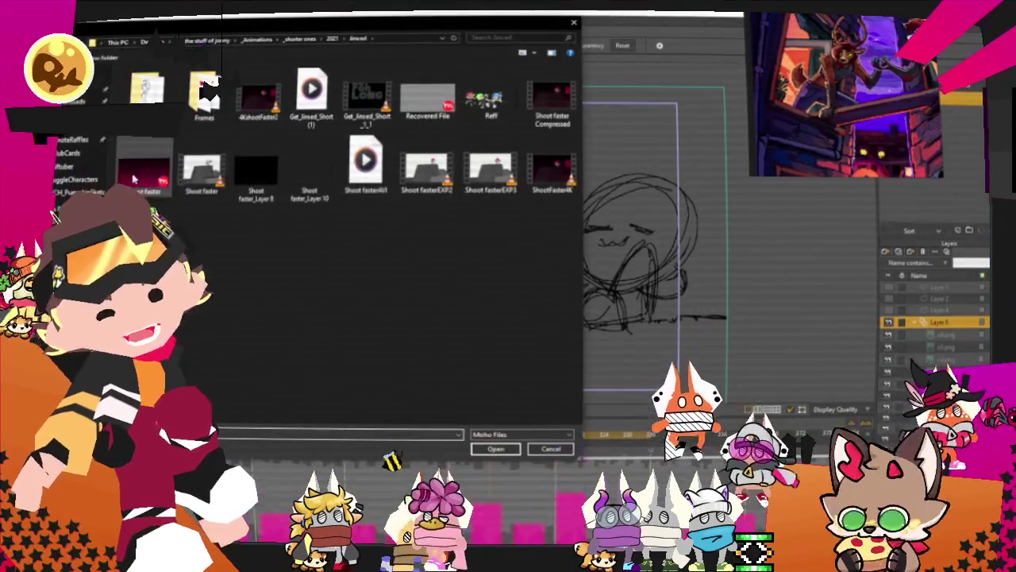
{"action": "left_click", "coordinate": [495, 450]}
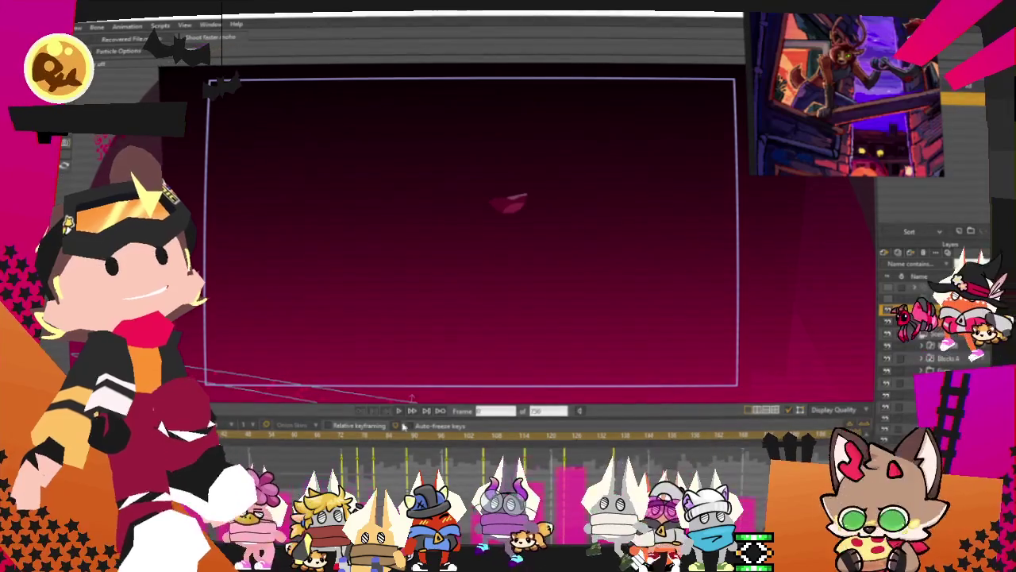
Hide the background gradient layer and play the animation through to the sunglasses shot.
{"action": "key", "text": "0"}
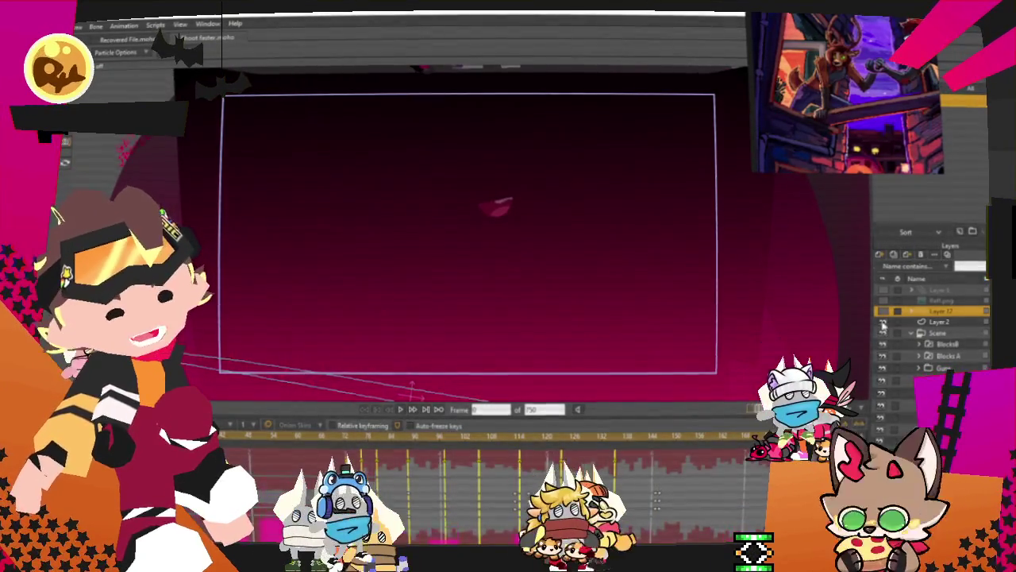
{"action": "left_click", "coordinate": [883, 323]}
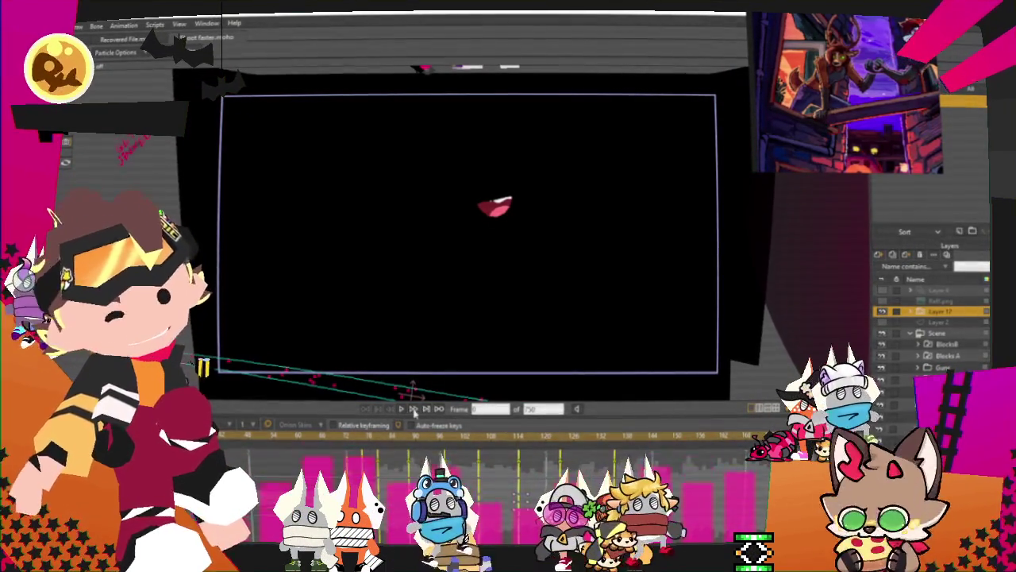
{"action": "left_click", "coordinate": [400, 410]}
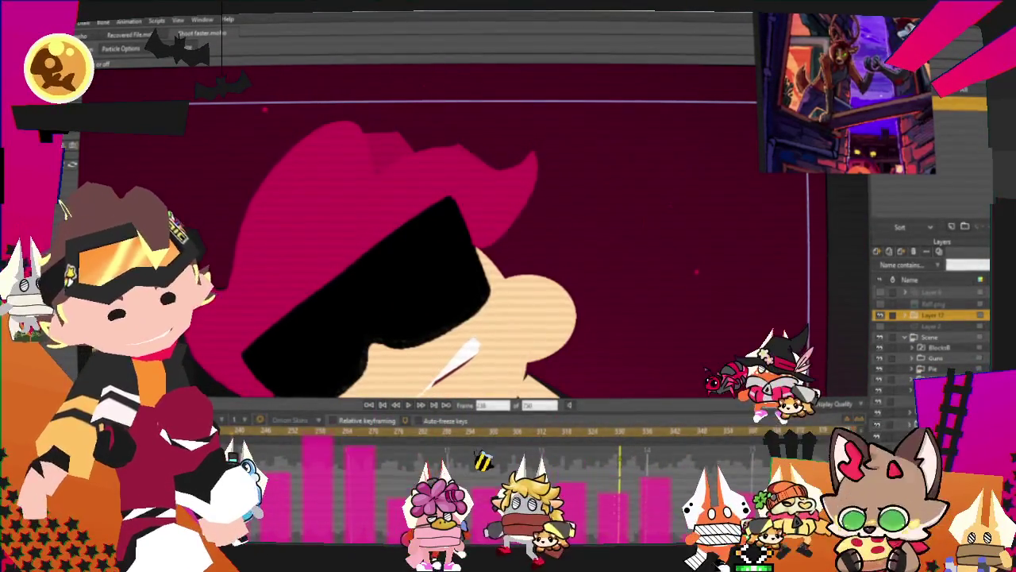
{"action": "scroll", "coordinate": [929, 326], "scroll_direction": "down", "scroll_amount": 1}
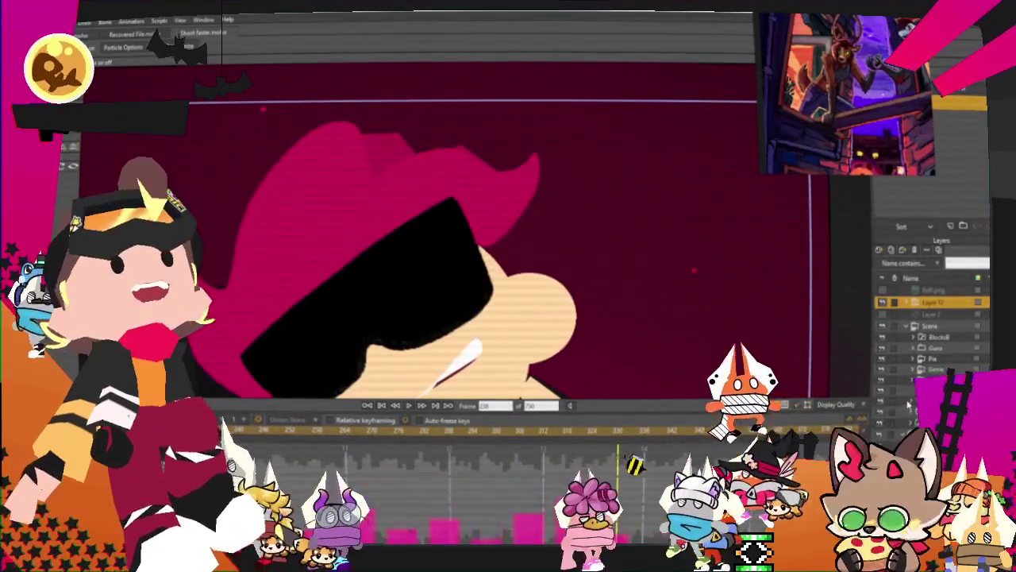
{"action": "scroll", "coordinate": [951, 358], "scroll_direction": "down", "scroll_amount": 2}
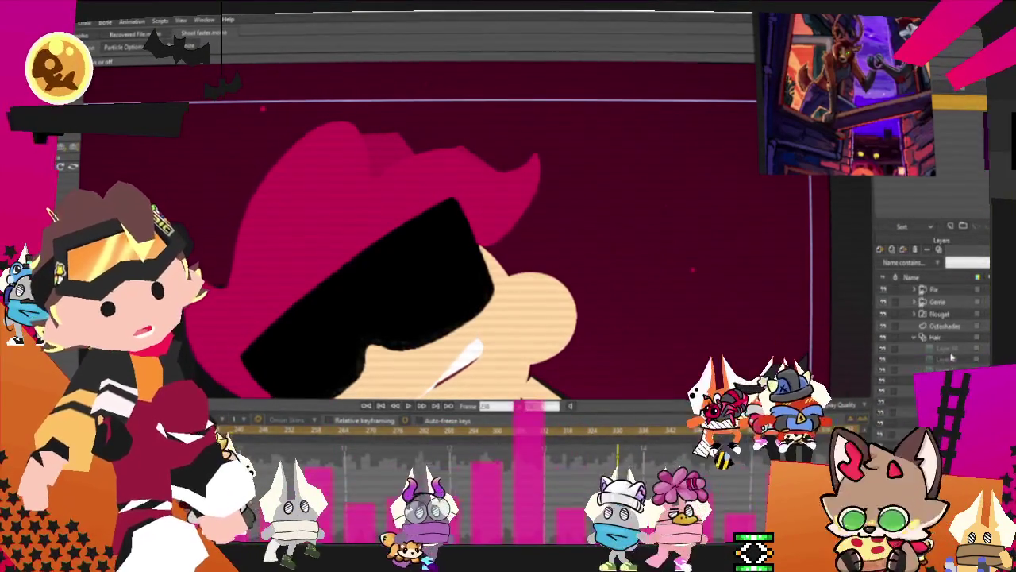
Select the Hair layer and draw four zigzag test strokes, undoing each.
{"action": "left_click", "coordinate": [901, 338]}
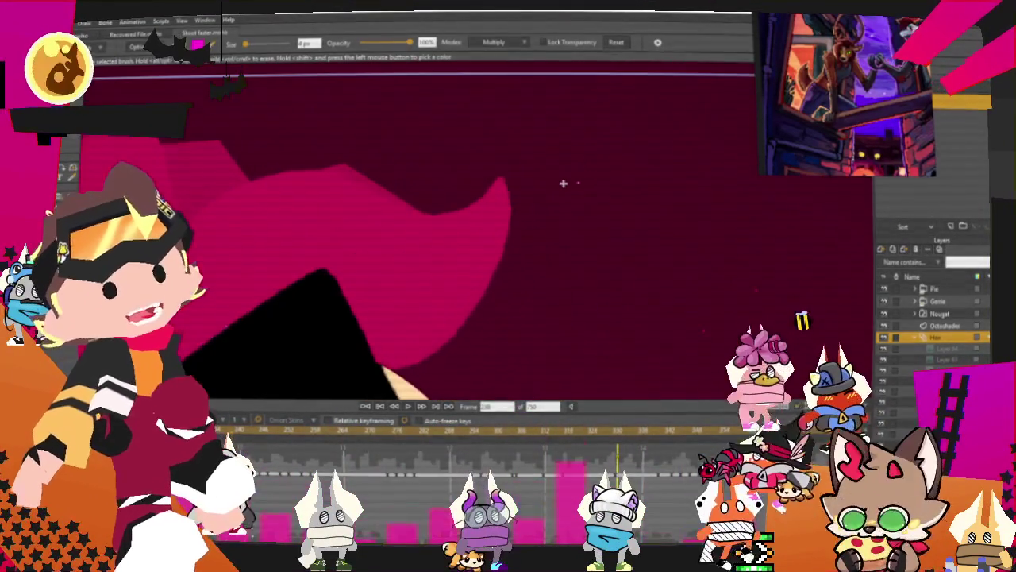
{"action": "mouse_move", "coordinate": [621, 139]}
{"action": "left_mouse_down"}
{"action": "mouse_move", "coordinate": [538, 263]}
{"action": "mouse_move", "coordinate": [717, 251]}
{"action": "mouse_move", "coordinate": [730, 367]}
{"action": "left_mouse_up"}
{"action": "key", "text": "ctrl+z"}
{"action": "left_click_drag", "start_coordinate": [552, 210], "coordinate": [704, 174]}
{"action": "key", "text": "ctrl+z"}
{"action": "left_click_drag", "start_coordinate": [611, 121], "coordinate": [673, 352]}
{"action": "key", "text": "ctrl+z"}
{"action": "left_click_drag", "start_coordinate": [592, 163], "coordinate": [730, 310]}
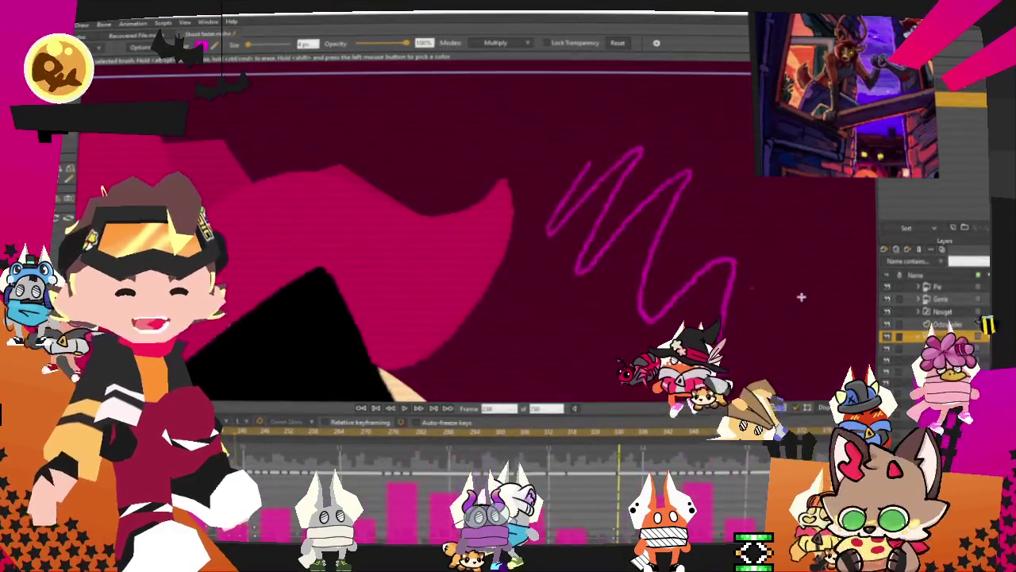
{"action": "key", "text": "ctrl+z"}
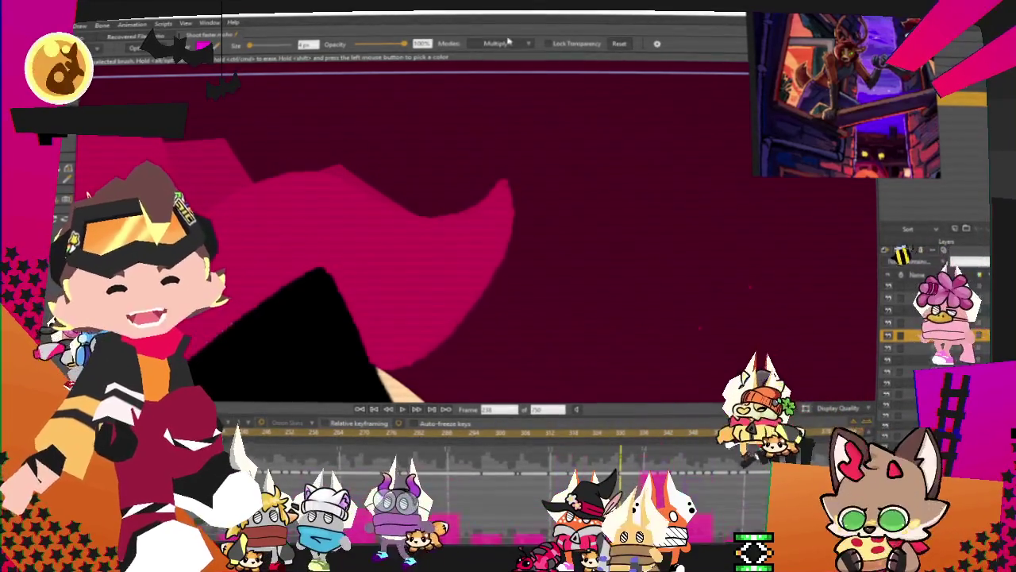
Choose a new brush and draw two crossing pink strokes on the canvas.
{"action": "left_click", "coordinate": [203, 45]}
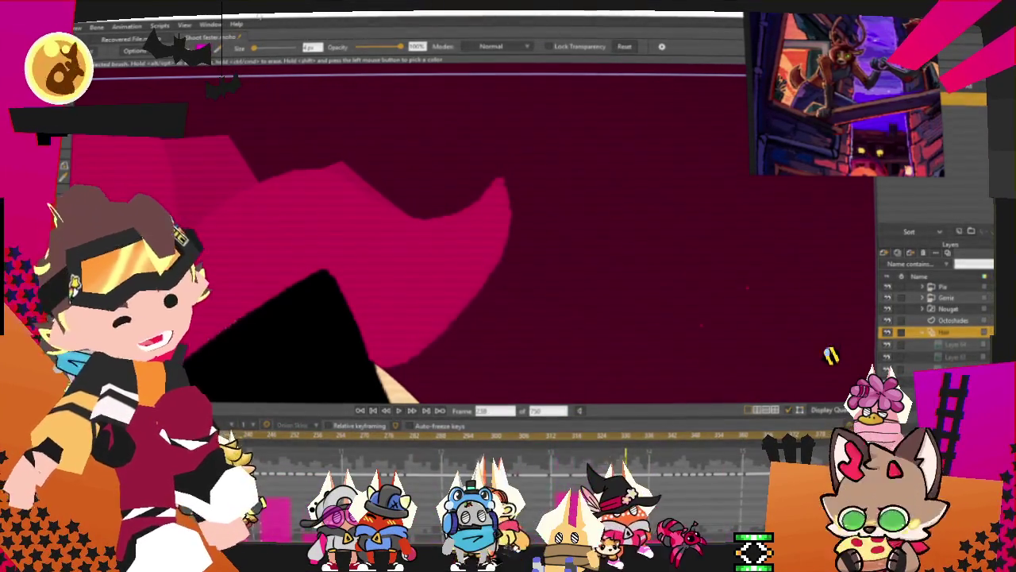
{"action": "mouse_move", "coordinate": [524, 313]}
{"action": "left_mouse_down"}
{"action": "mouse_move", "coordinate": [710, 236]}
{"action": "mouse_move", "coordinate": [746, 341]}
{"action": "left_mouse_up"}
{"action": "key", "text": "ctrl+z"}
{"action": "scroll", "coordinate": [159, 159], "scroll_direction": "up", "scroll_amount": 3}
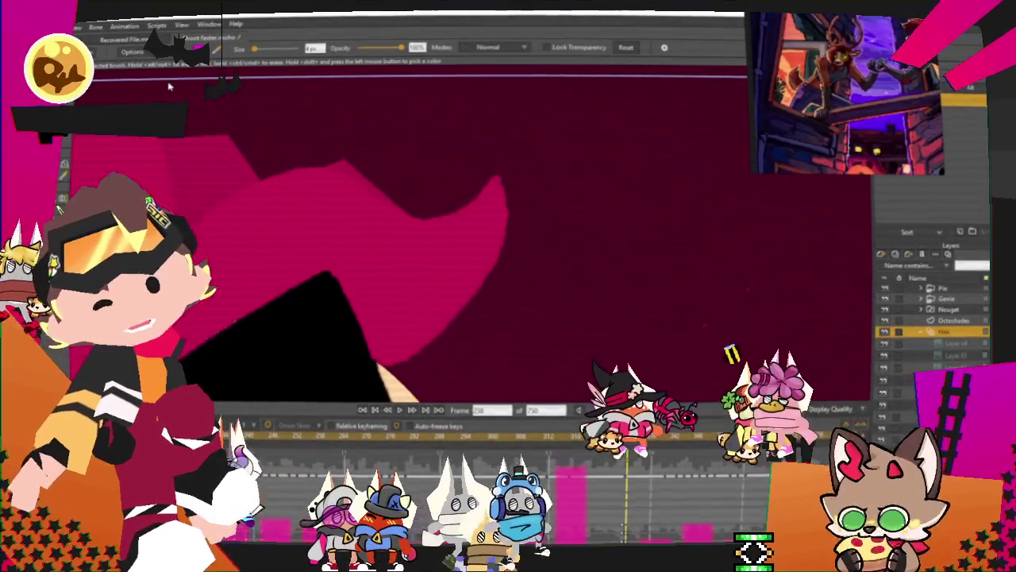
{"action": "left_click_drag", "start_coordinate": [548, 313], "coordinate": [750, 350]}
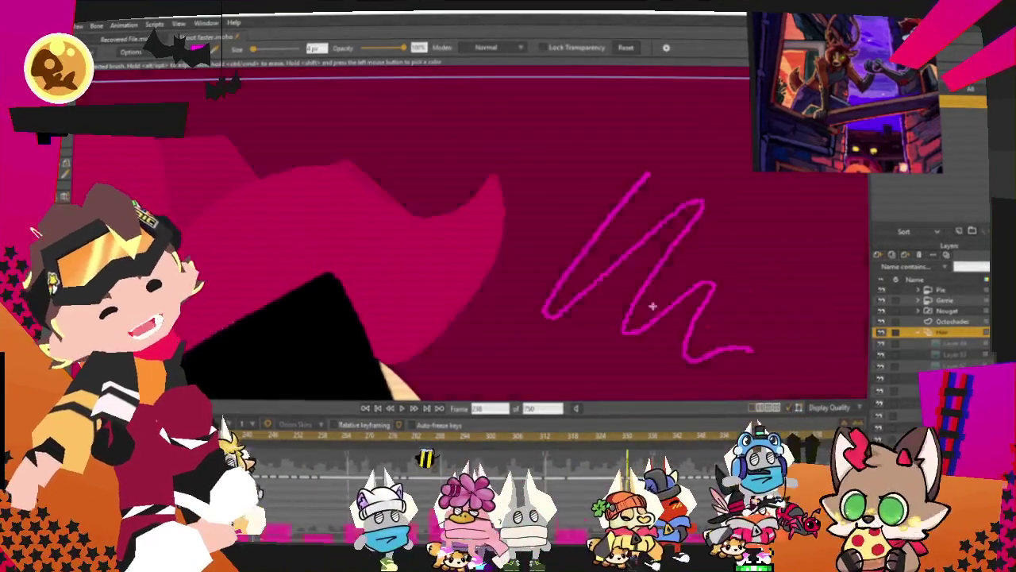
{"action": "left_click_drag", "start_coordinate": [715, 349], "coordinate": [592, 230]}
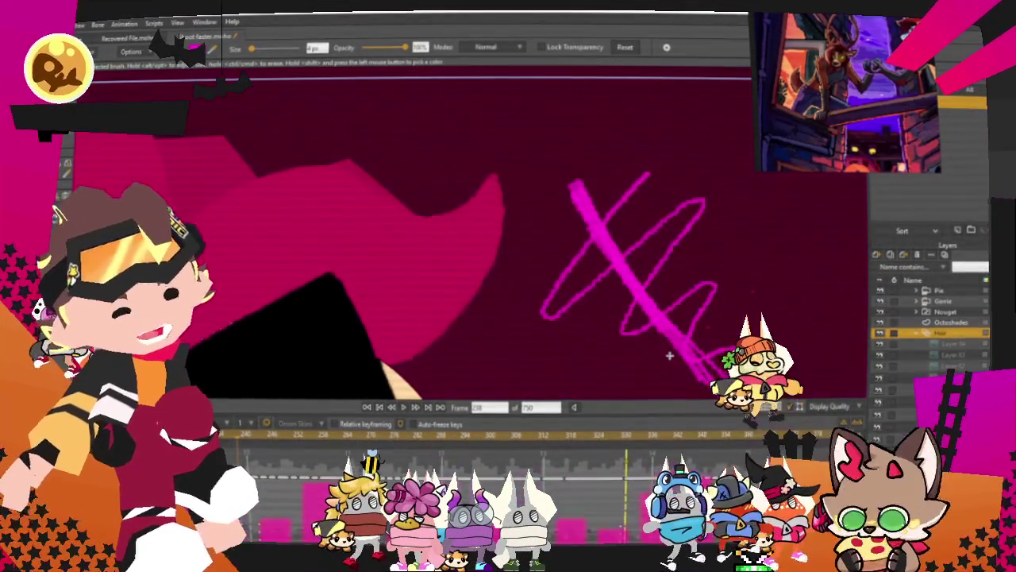
{"action": "scroll", "coordinate": [559, 284], "scroll_direction": "up", "scroll_amount": 2}
{"action": "scroll", "coordinate": [572, 242], "scroll_direction": "up", "scroll_amount": 3}
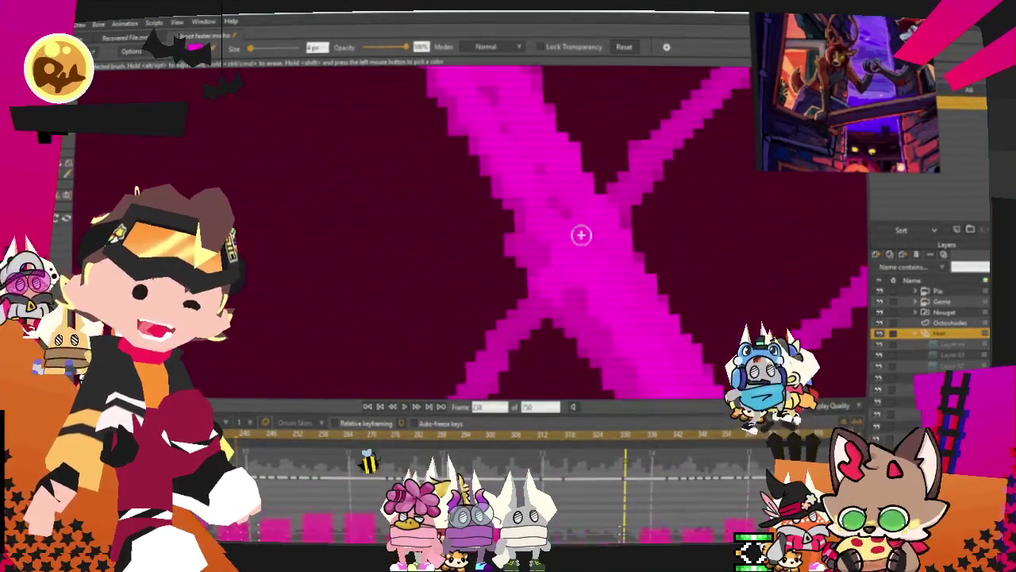
{"action": "scroll", "coordinate": [588, 242], "scroll_direction": "up", "scroll_amount": 3}
{"action": "scroll", "coordinate": [556, 270], "scroll_direction": "down", "scroll_amount": 2}
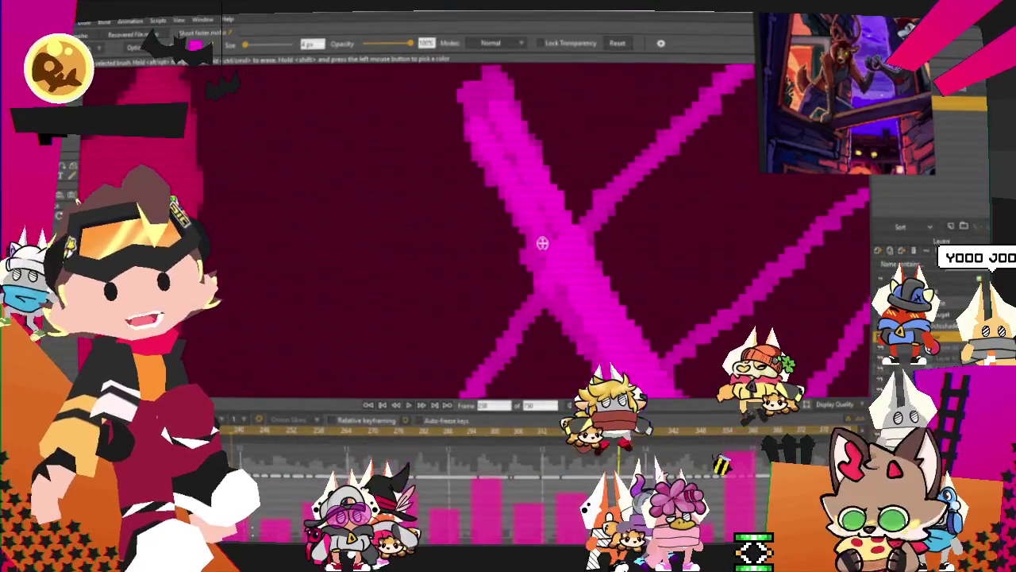
{"action": "scroll", "coordinate": [543, 243], "scroll_direction": "down", "scroll_amount": 4}
{"action": "scroll", "coordinate": [487, 195], "scroll_direction": "down", "scroll_amount": 1}
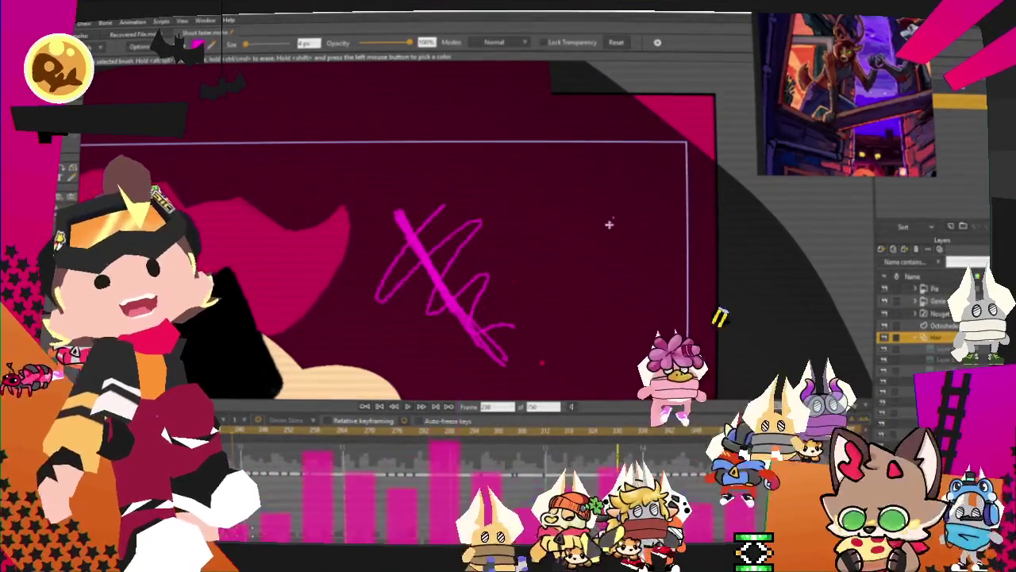
Draw a circle, fill it pink, then erase most of the pink circle.
{"action": "left_click_drag", "start_coordinate": [580, 171], "coordinate": [623, 269]}
{"action": "left_click_drag", "start_coordinate": [531, 271], "coordinate": [600, 289]}
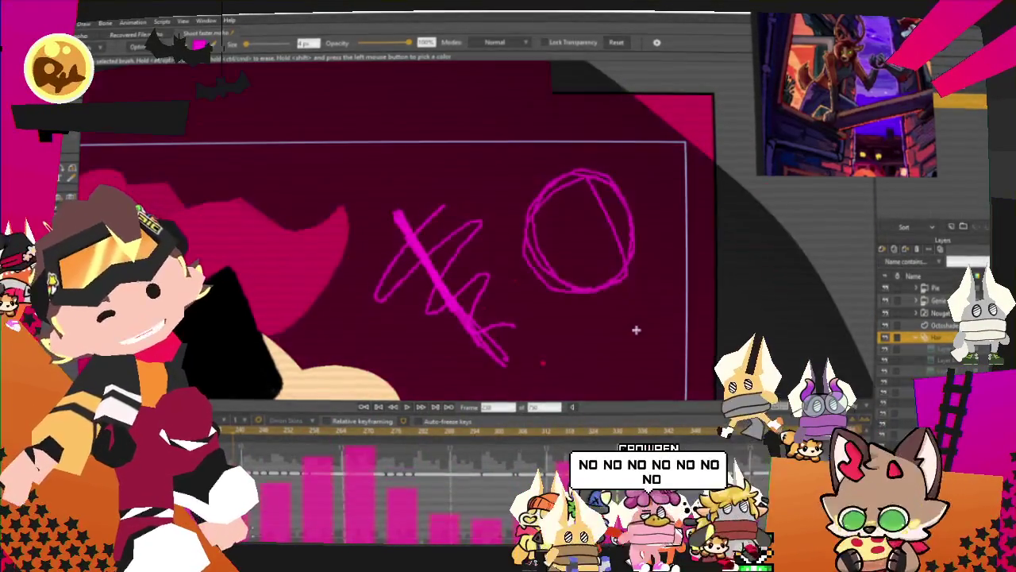
{"action": "key", "text": "p"}
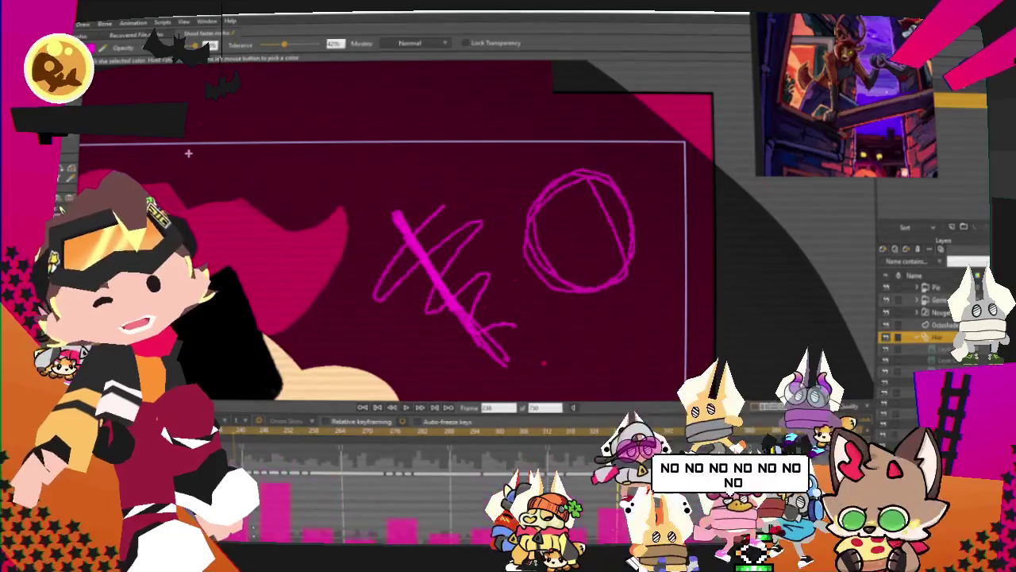
{"action": "left_click", "coordinate": [579, 236]}
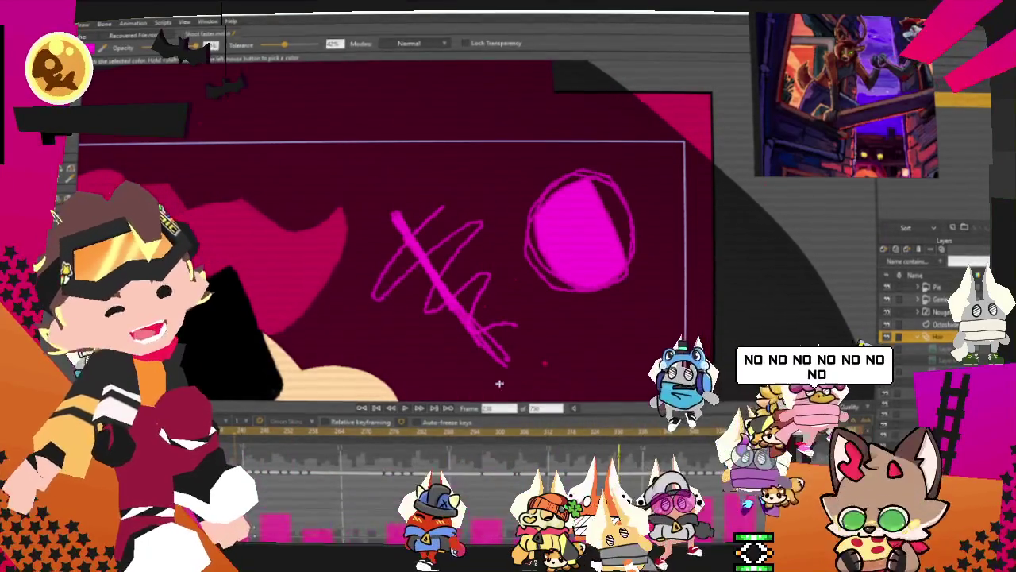
{"action": "key", "text": "e"}
{"action": "left_click_drag", "start_coordinate": [624, 224], "coordinate": [562, 278]}
{"action": "left_click_drag", "start_coordinate": [577, 213], "coordinate": [565, 222]}
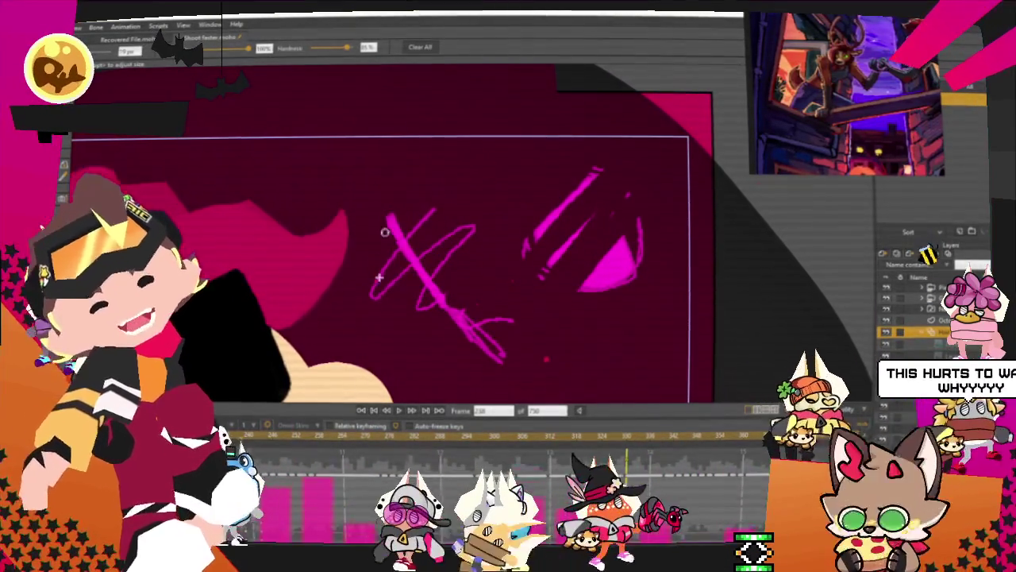
Undo the stray pink strokes and draw a rough pink circle with the freehand brush.
{"action": "key", "text": "ctrl+z"}
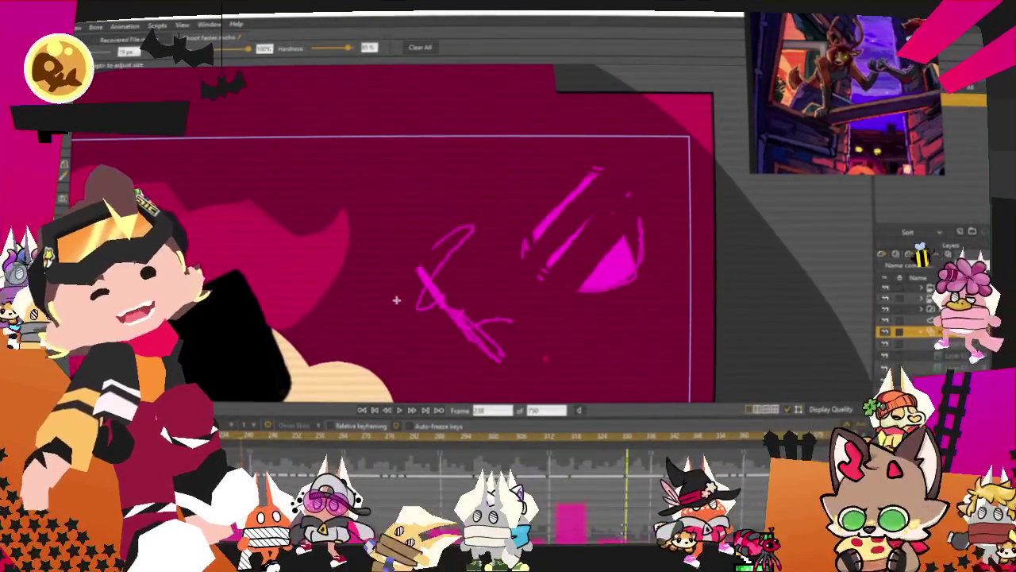
{"action": "key", "text": "ctrl+z"}
{"action": "key", "text": "ctrl+z"}
{"action": "key", "text": "ctrl+z"}
{"action": "key", "text": "ctrl+z"}
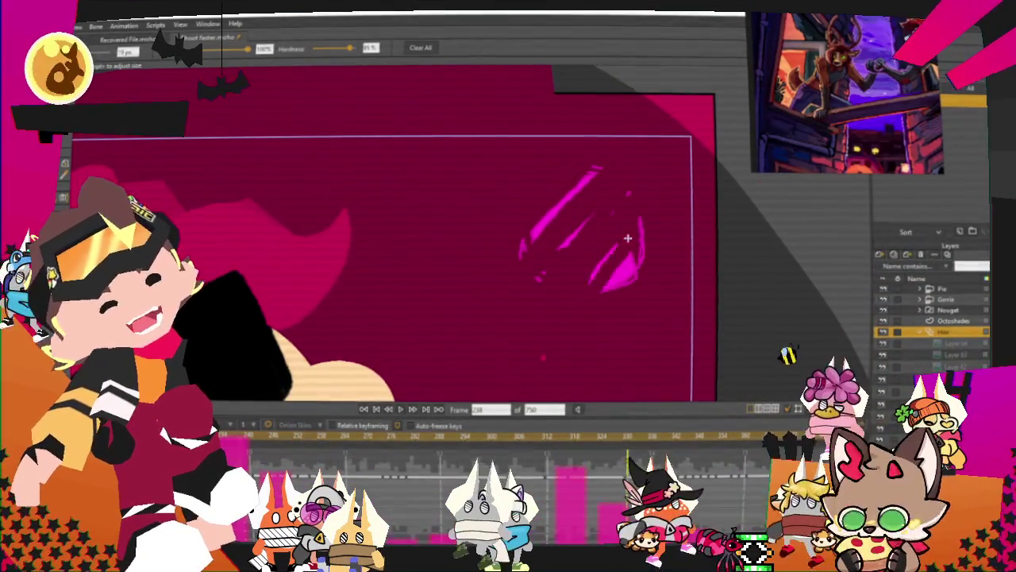
{"action": "key", "text": "ctrl+z"}
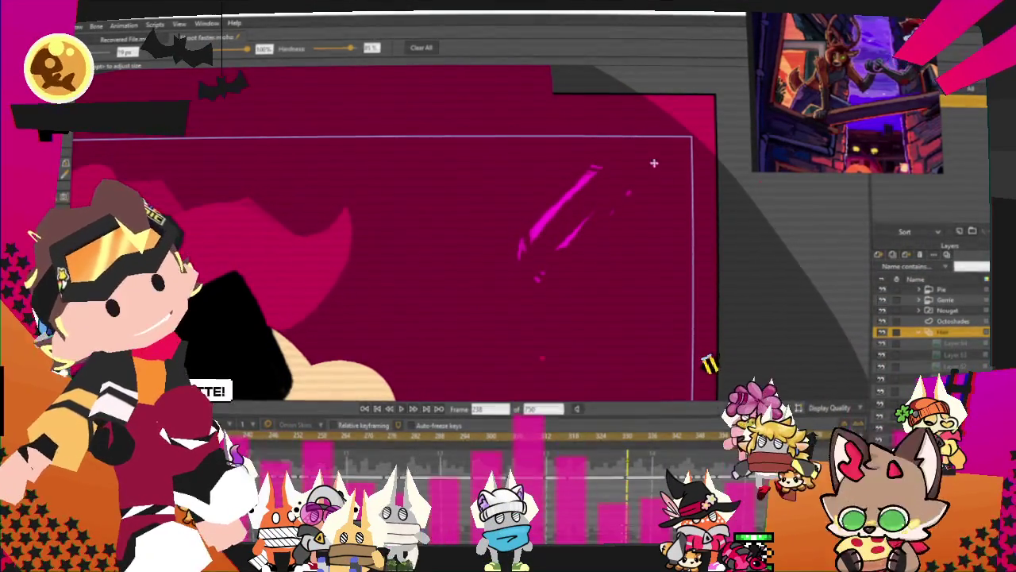
{"action": "key", "text": "ctrl+z"}
{"action": "key", "text": "ctrl+z"}
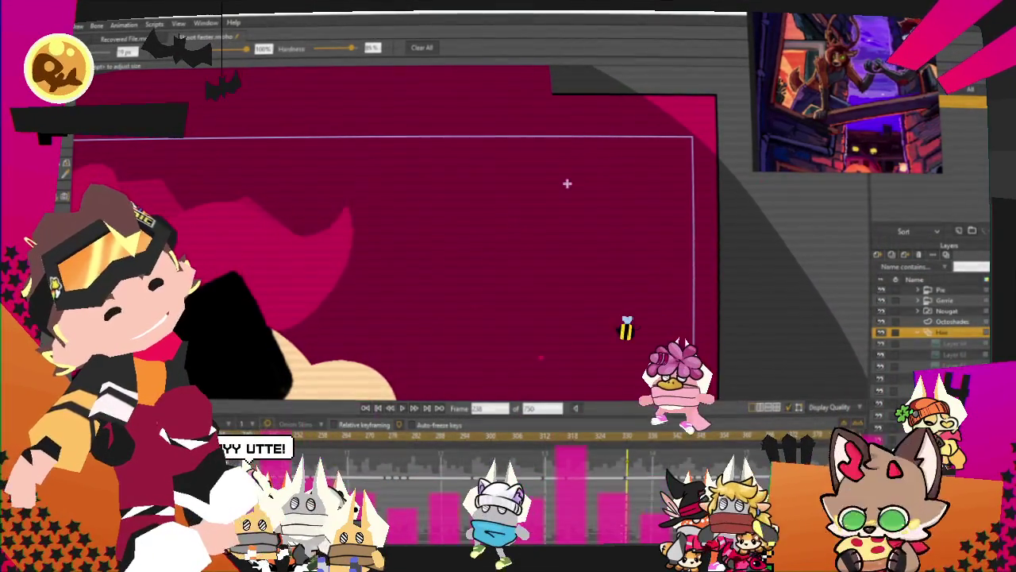
{"action": "key", "text": "b"}
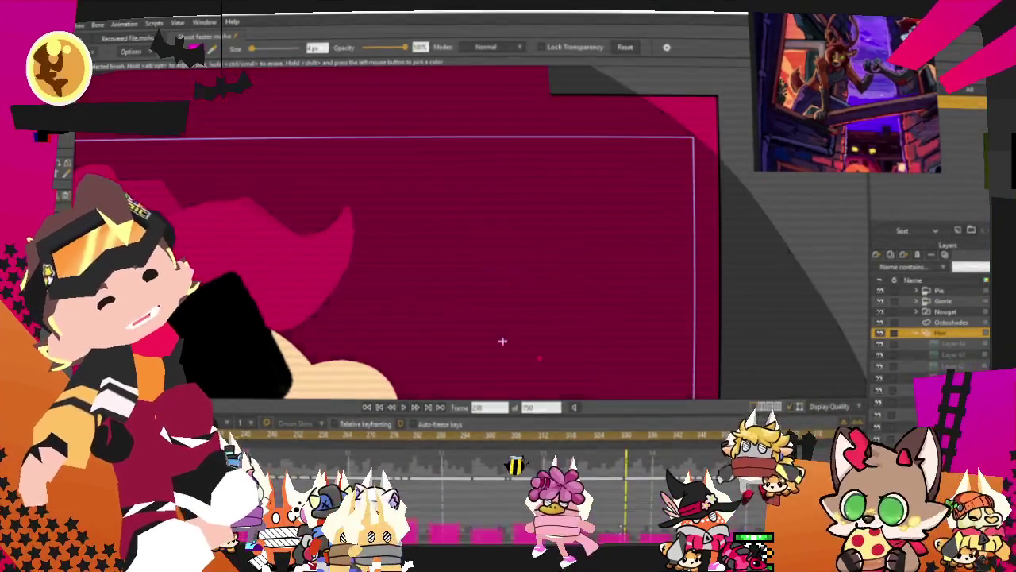
{"action": "left_click_drag", "start_coordinate": [502, 340], "coordinate": [605, 298]}
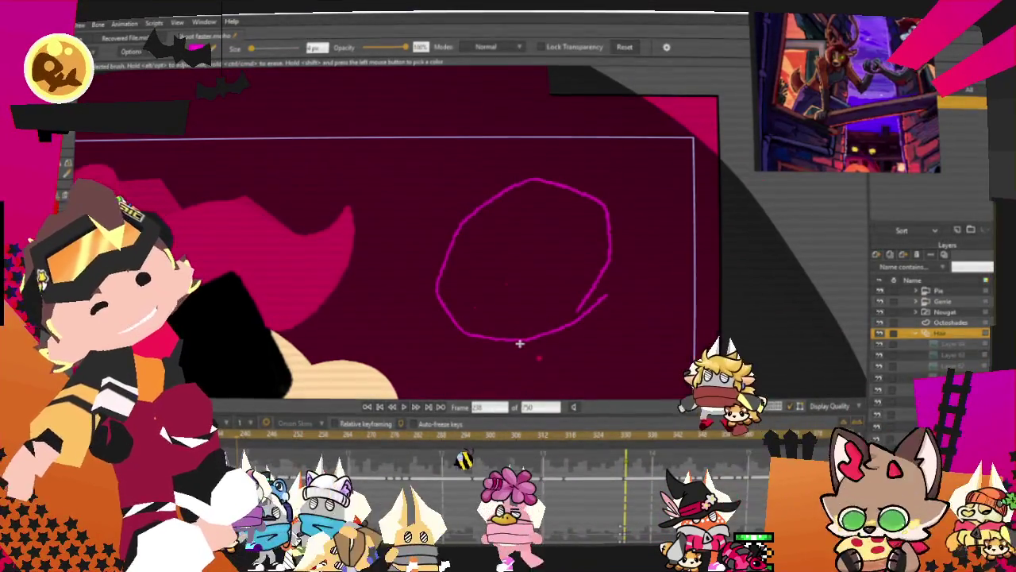
Fill around the circle with magenta, undo it, and open the exported Frames folder.
{"action": "key", "text": "p"}
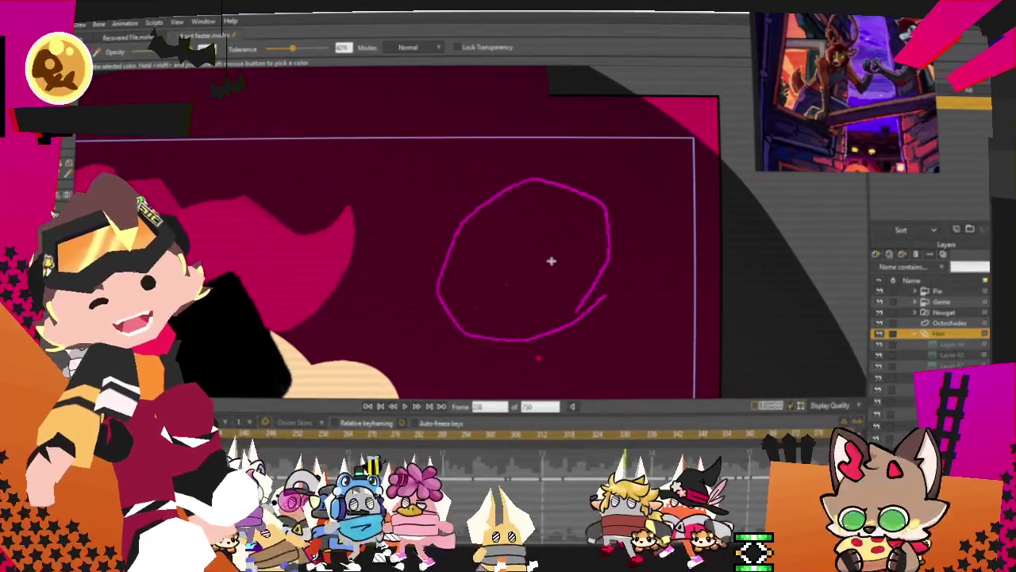
{"action": "left_click", "coordinate": [568, 296]}
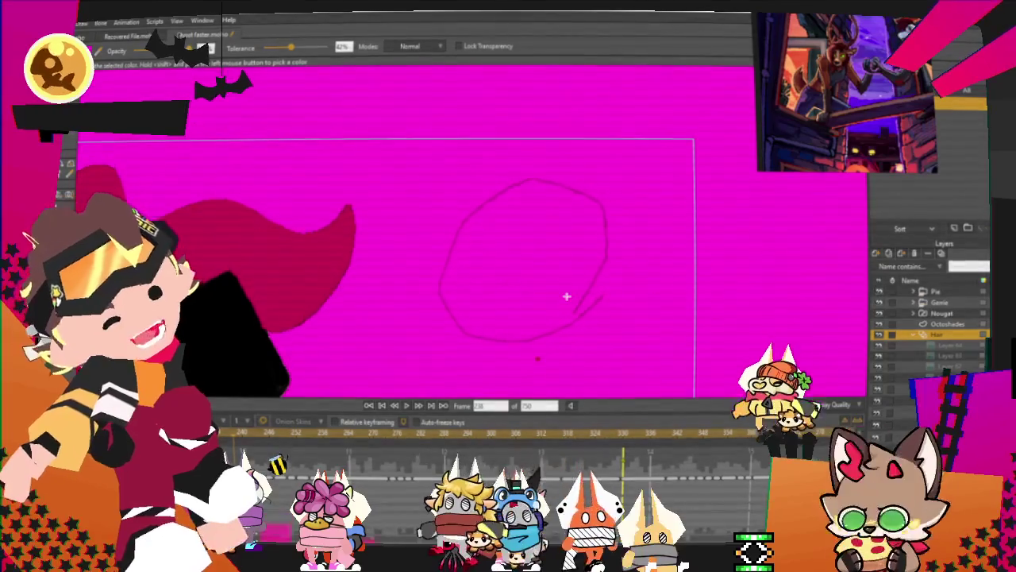
{"action": "key", "text": "ctrl+z"}
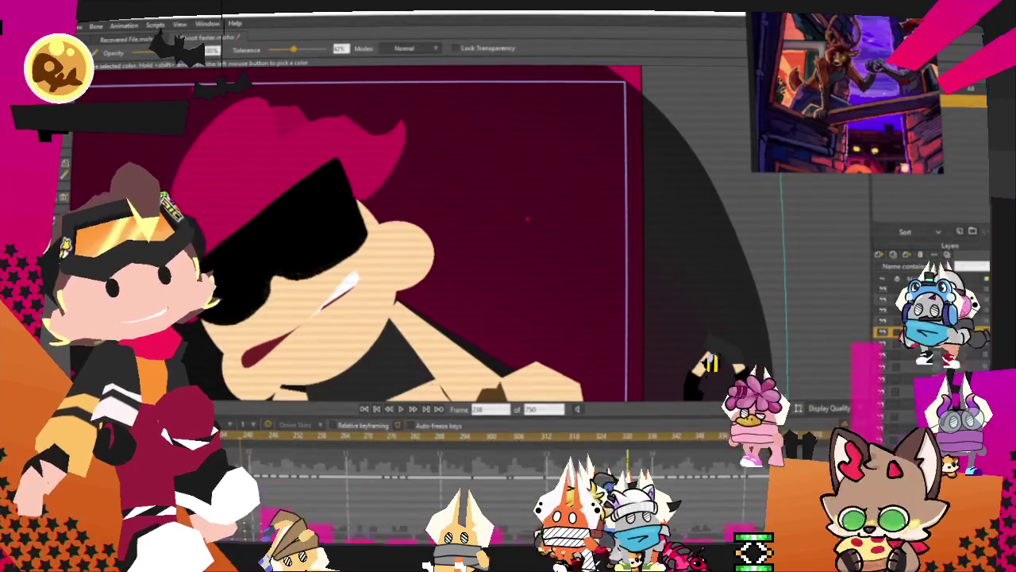
{"action": "key", "text": "ctrl+shift+i"}
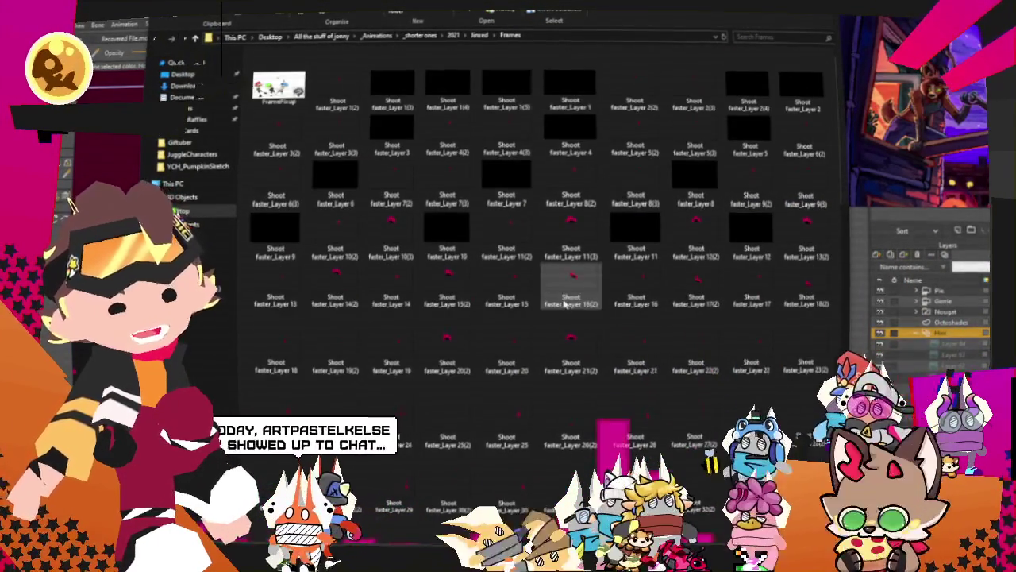
Scroll through the exported frames and move the reference image window to the upper right.
{"action": "scroll", "coordinate": [564, 304], "scroll_direction": "down", "scroll_amount": 3}
{"action": "scroll", "coordinate": [564, 304], "scroll_direction": "down", "scroll_amount": 5}
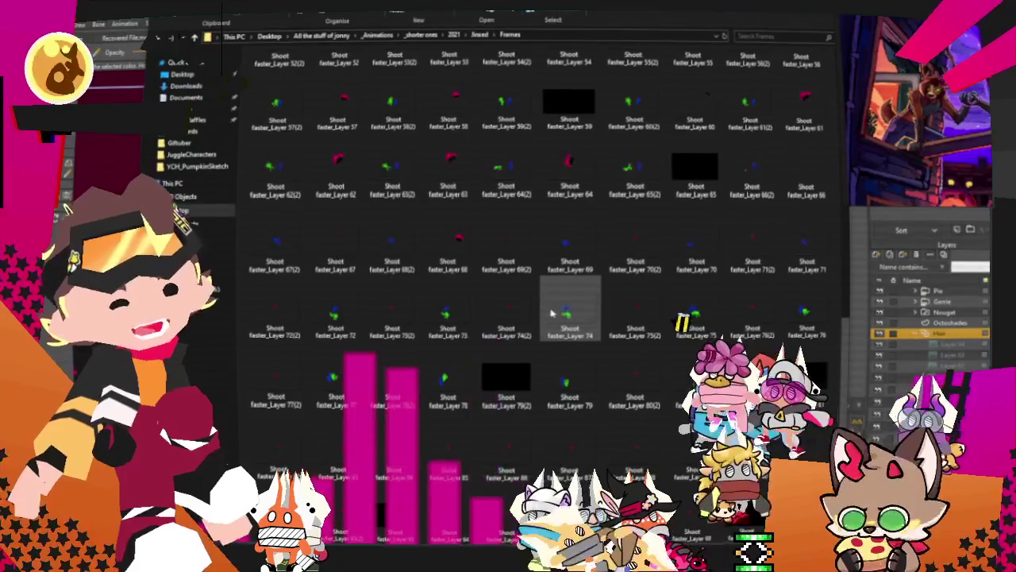
{"action": "scroll", "coordinate": [550, 313], "scroll_direction": "up", "scroll_amount": 10}
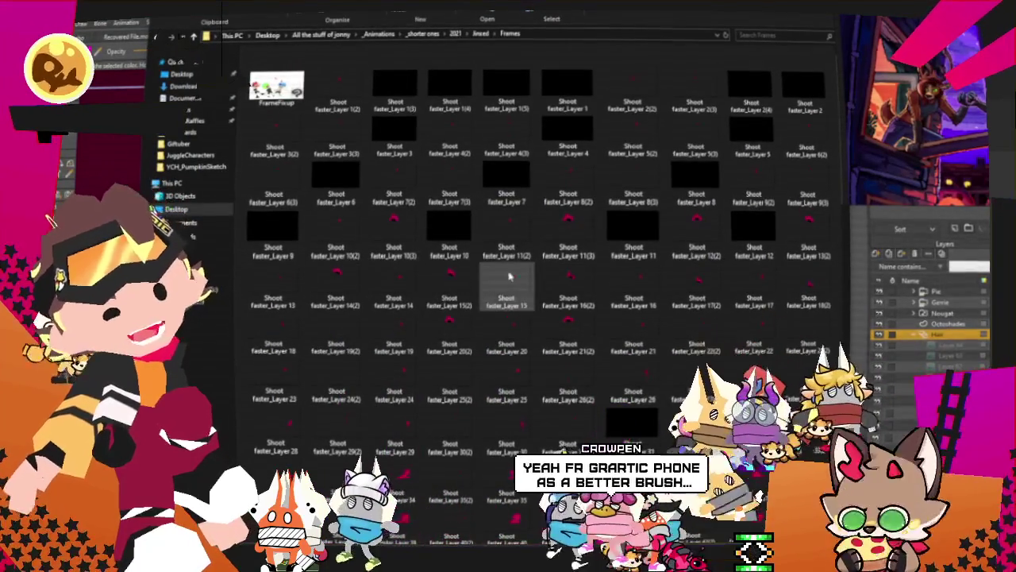
{"action": "left_click_drag", "start_coordinate": [635, 213], "coordinate": [921, 161]}
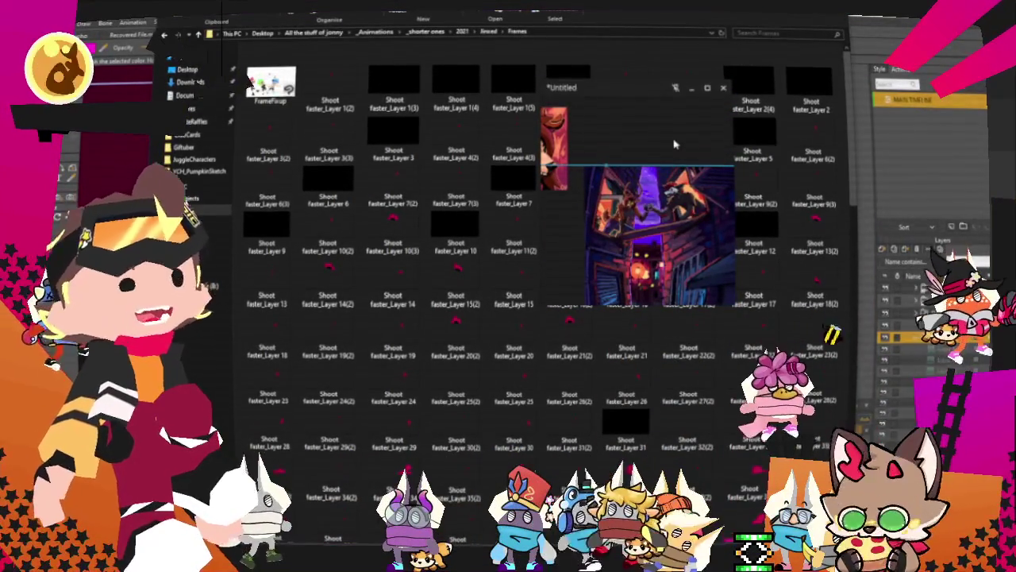
{"action": "left_click_drag", "start_coordinate": [648, 180], "coordinate": [865, 120]}
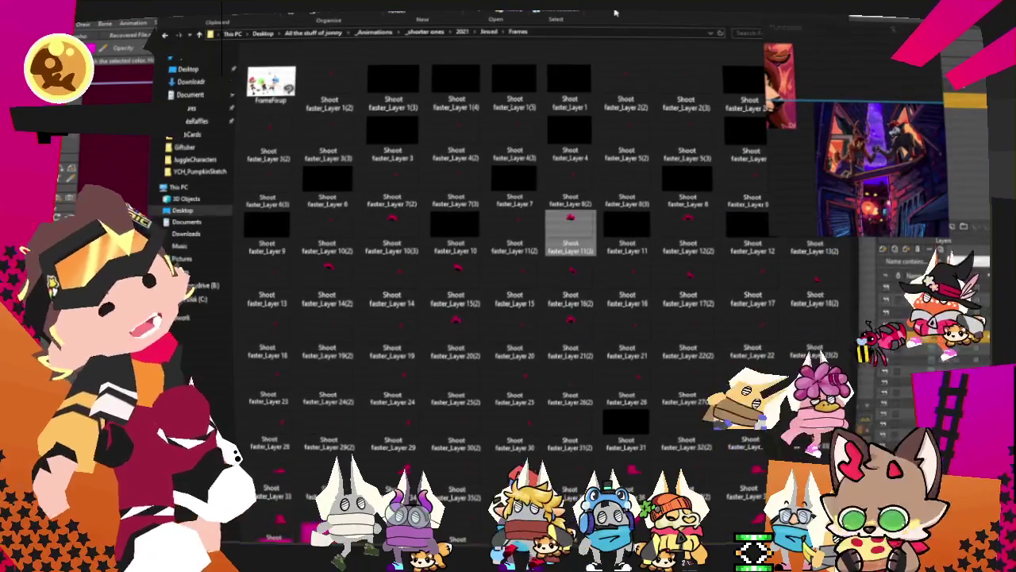
{"action": "key", "text": "alt+Tab"}
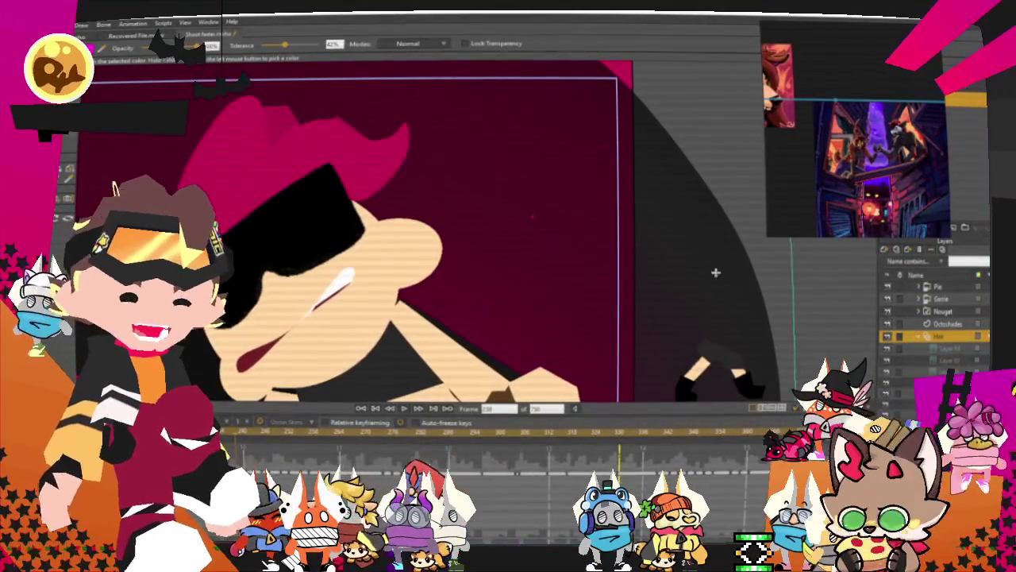
Close Shoot faster.moho unsaved and the sketch, then select the orange oval on the deer's left fruit.
{"action": "scroll", "coordinate": [563, 185], "scroll_direction": "down", "scroll_amount": 3}
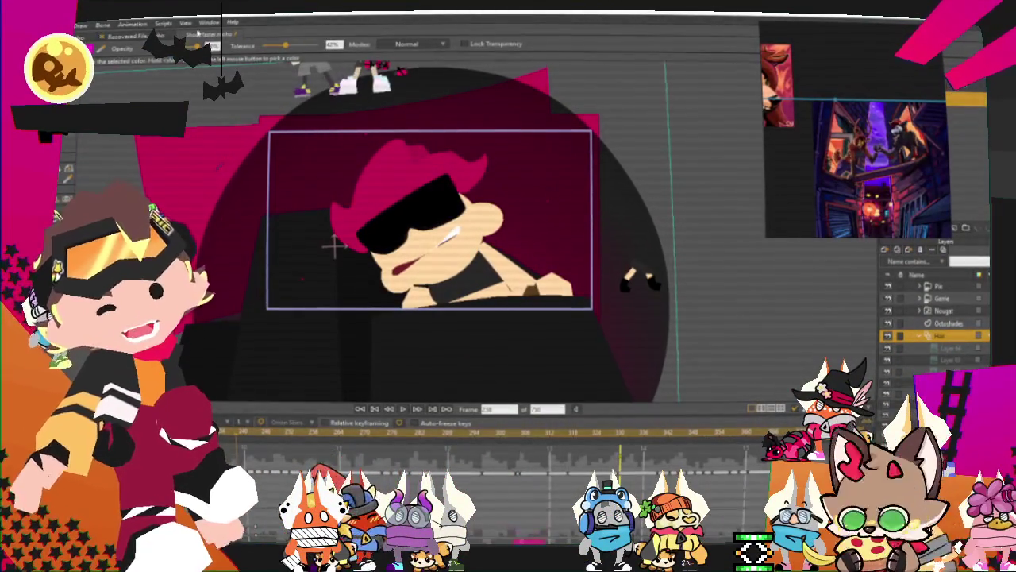
{"action": "key", "text": "ctrl+w"}
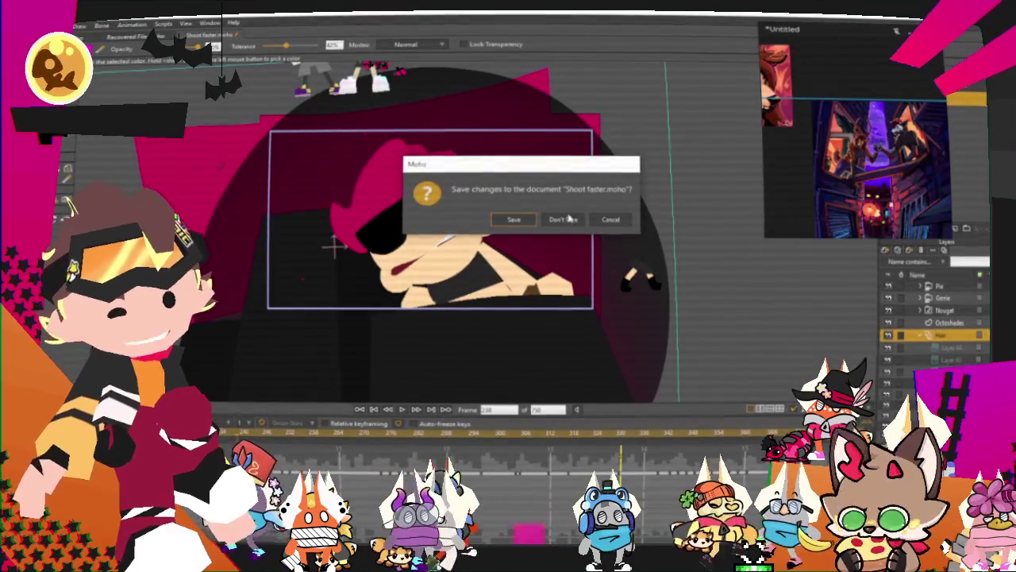
{"action": "left_click", "coordinate": [561, 216]}
{"action": "key", "text": "ctrl+q"}
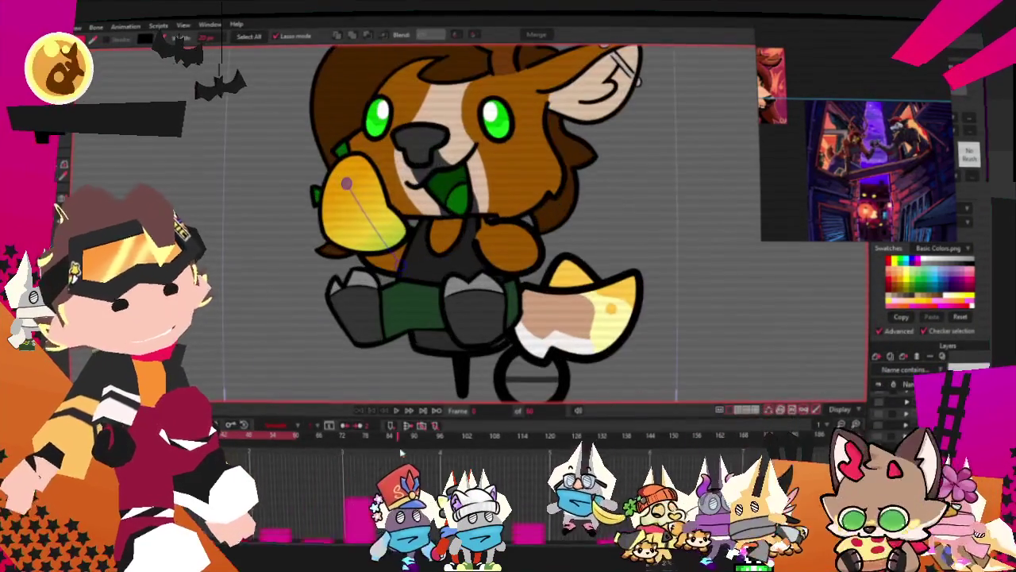
{"action": "key", "text": "m"}
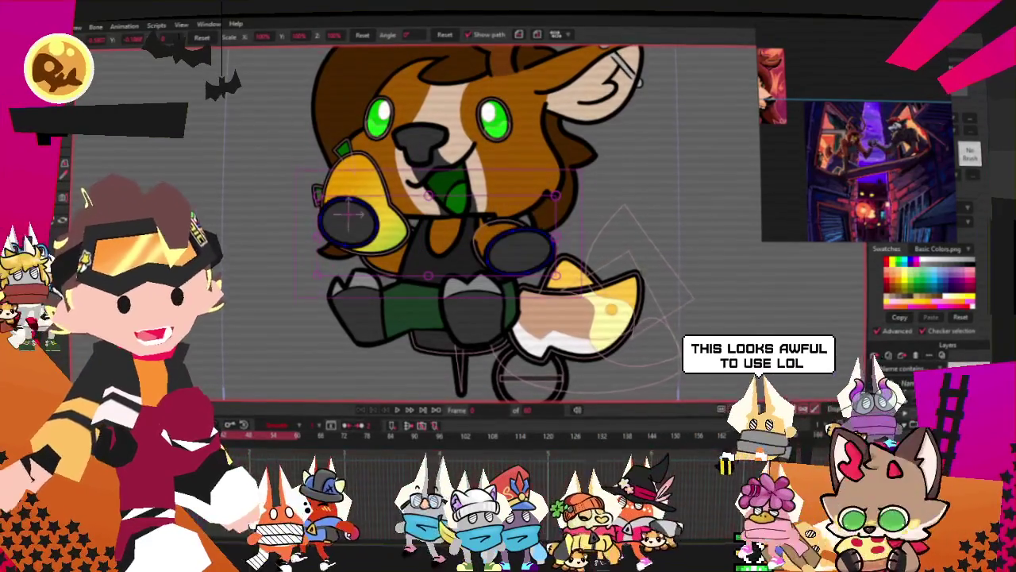
{"action": "left_click", "coordinate": [347, 212]}
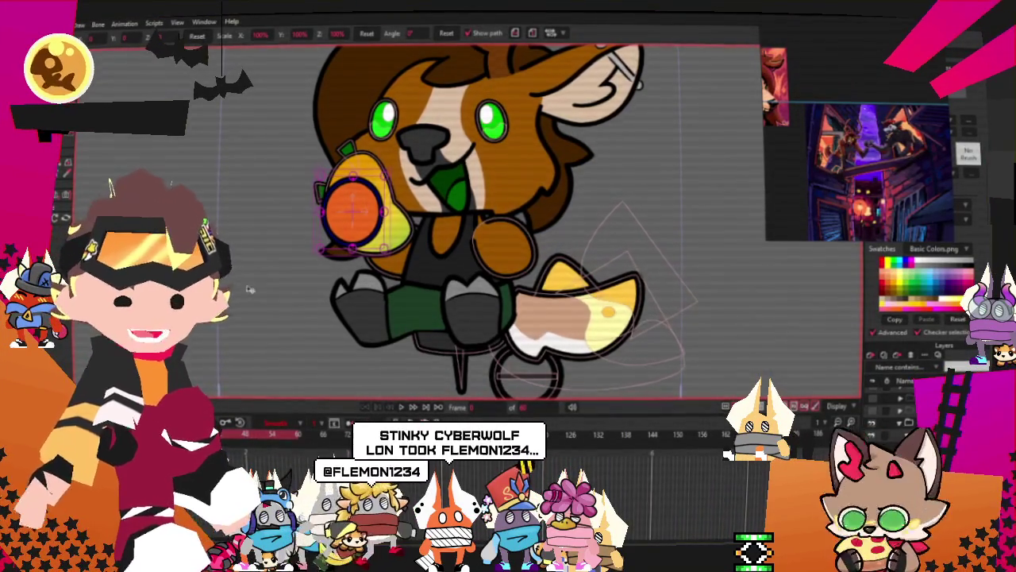
Drag the oval's points into a pointed top tip, a left bump, a sharp right corner and a notch.
{"action": "scroll", "coordinate": [348, 199], "scroll_direction": "up", "scroll_amount": 3}
{"action": "scroll", "coordinate": [347, 198], "scroll_direction": "up", "scroll_amount": 3}
{"action": "scroll", "coordinate": [348, 199], "scroll_direction": "up", "scroll_amount": 1}
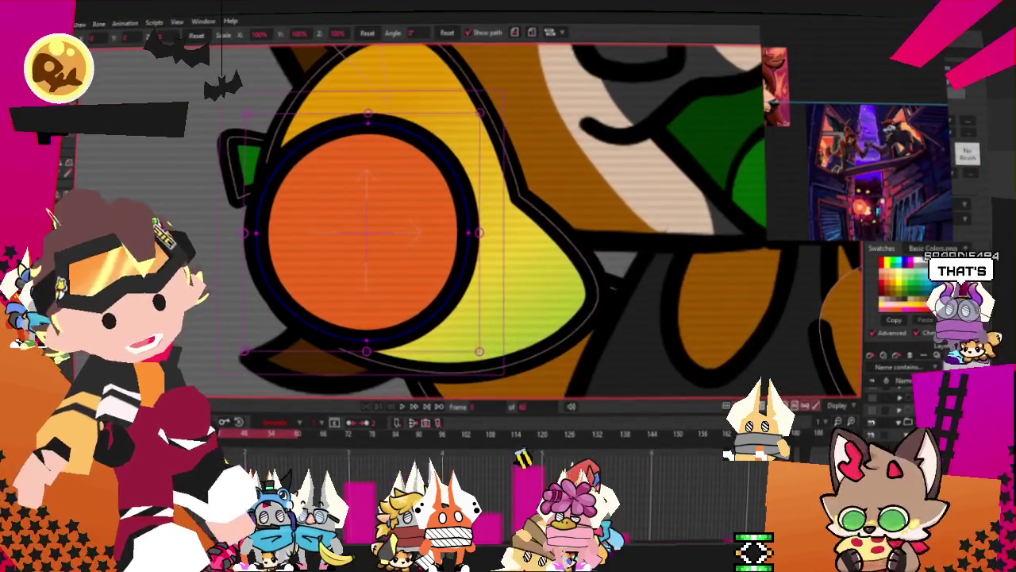
{"action": "key", "text": "a"}
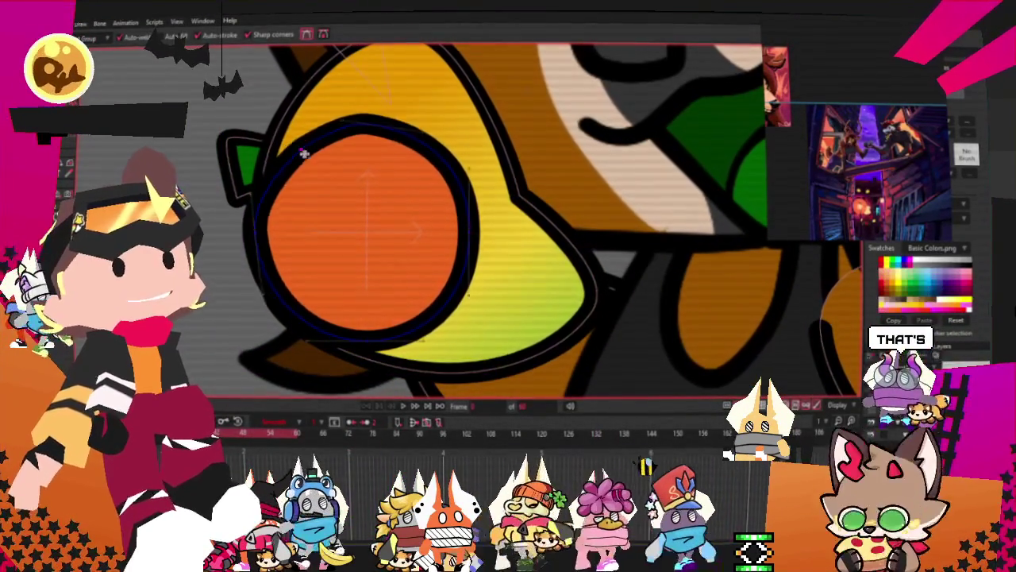
{"action": "left_click_drag", "start_coordinate": [295, 147], "coordinate": [328, 165]}
{"action": "left_click_drag", "start_coordinate": [400, 135], "coordinate": [436, 169]}
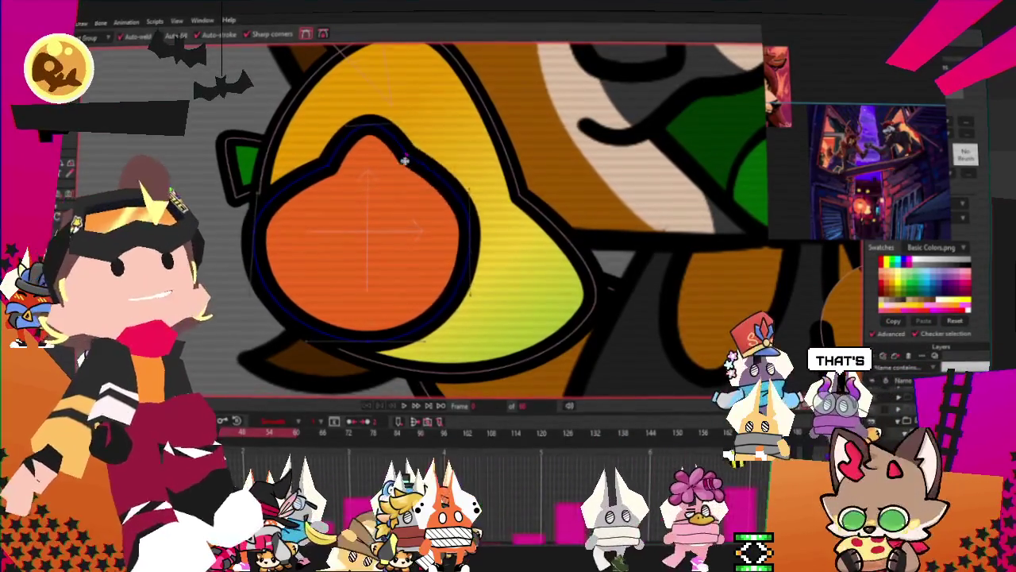
{"action": "left_click_drag", "start_coordinate": [322, 171], "coordinate": [296, 159]}
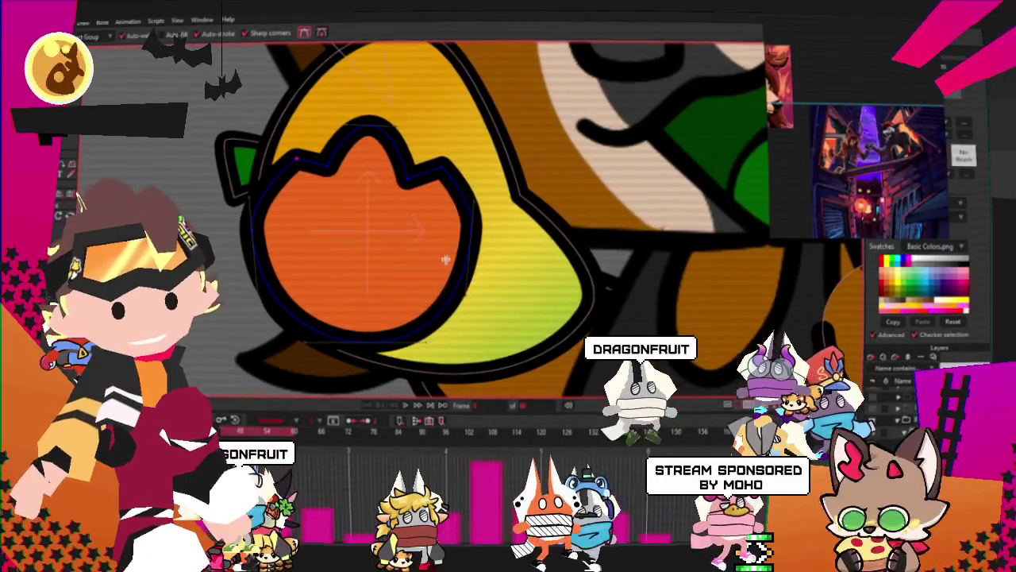
{"action": "left_click_drag", "start_coordinate": [481, 238], "coordinate": [487, 244]}
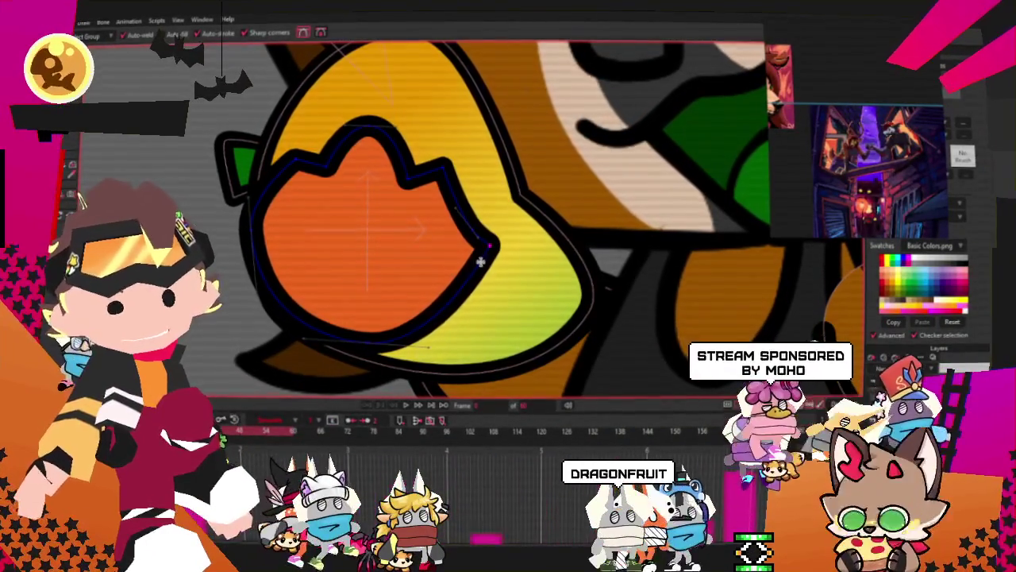
{"action": "scroll", "coordinate": [461, 254], "scroll_direction": "up", "scroll_amount": 2}
{"action": "left_click_drag", "start_coordinate": [463, 182], "coordinate": [453, 213]}
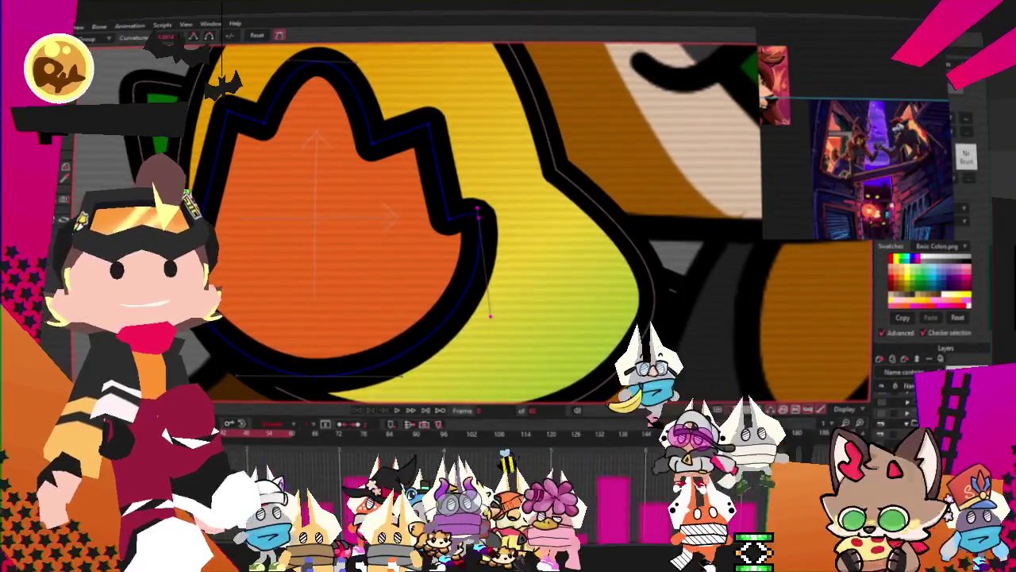
Lift the flame's top tip, pull up a new left tip, and raise the right notch point.
{"action": "scroll", "coordinate": [302, 397], "scroll_direction": "down", "scroll_amount": 3}
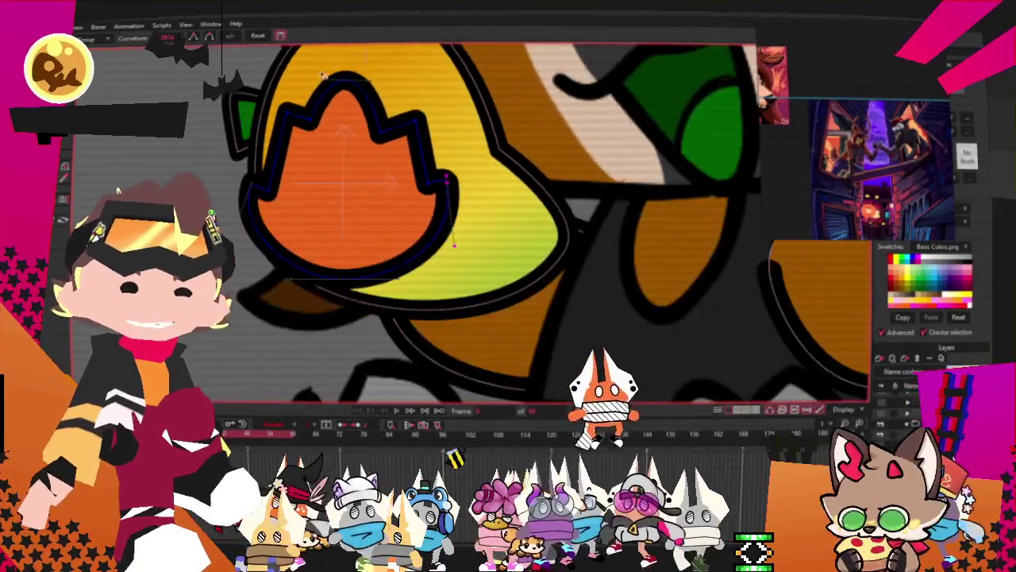
{"action": "scroll", "coordinate": [302, 397], "scroll_direction": "up", "scroll_amount": 4}
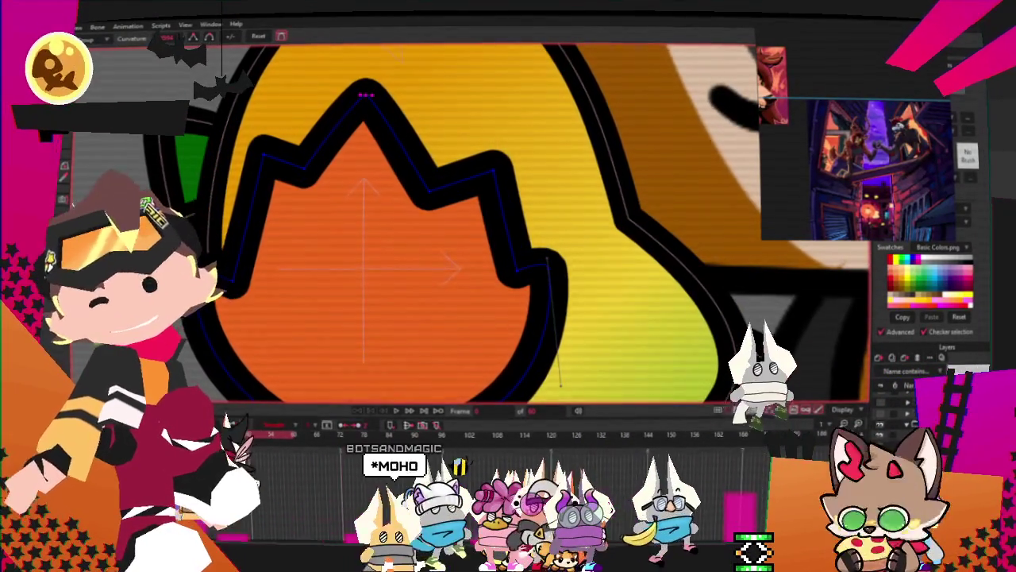
{"action": "key", "text": "t"}
{"action": "scroll", "coordinate": [413, 214], "scroll_direction": "down", "scroll_amount": 2}
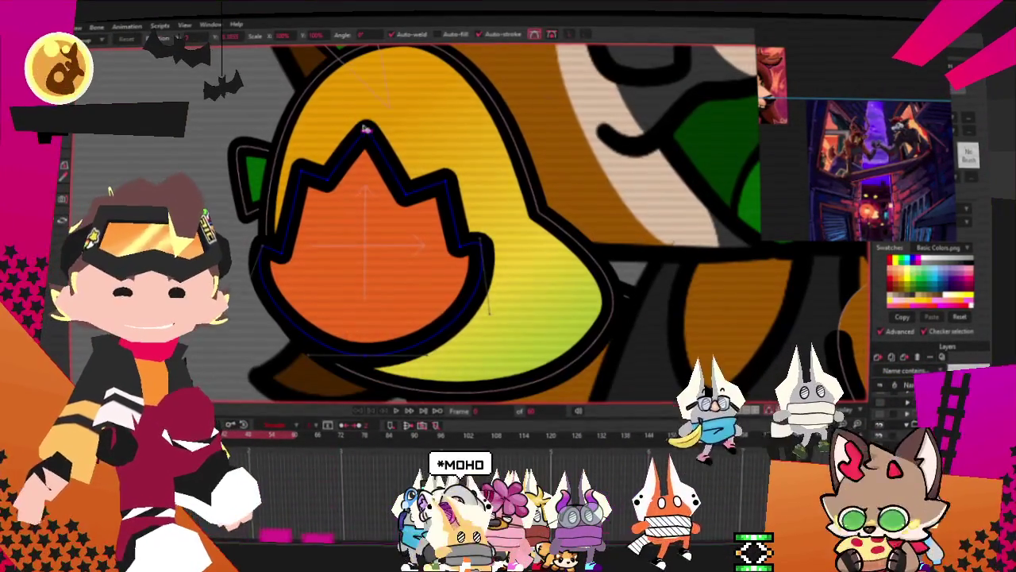
{"action": "left_click_drag", "start_coordinate": [367, 131], "coordinate": [391, 98]}
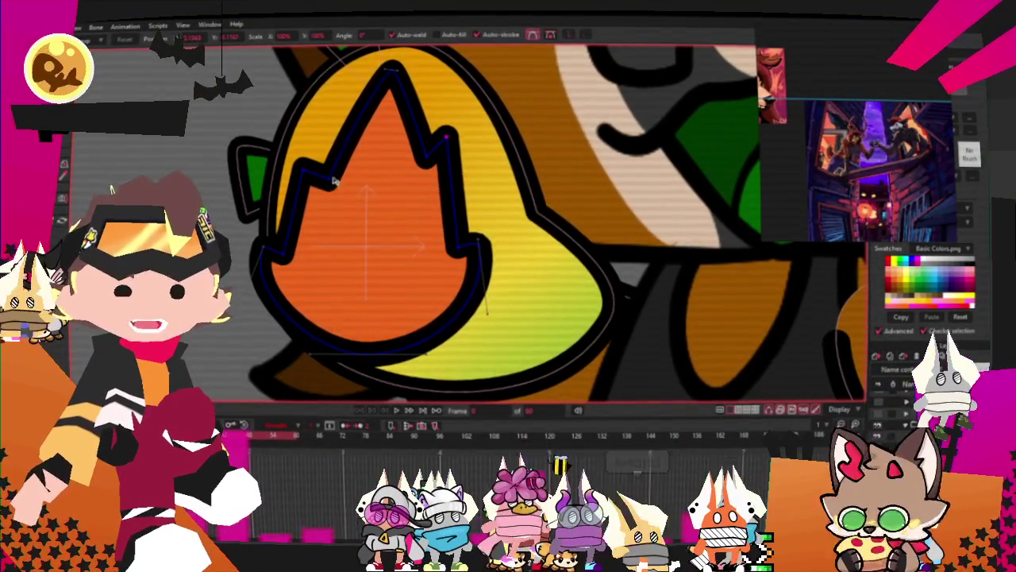
{"action": "left_click_drag", "start_coordinate": [318, 163], "coordinate": [314, 115]}
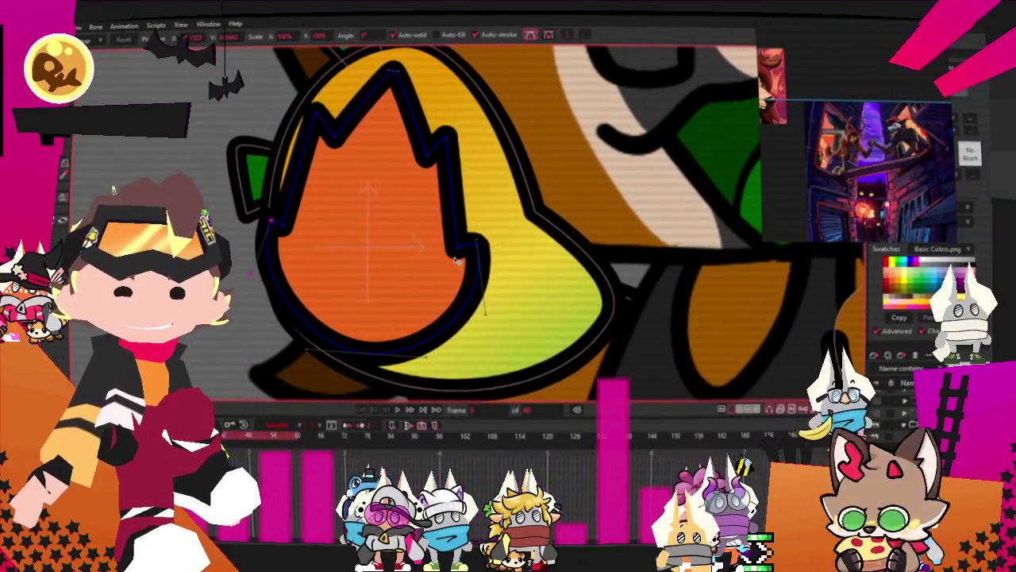
{"action": "left_click_drag", "start_coordinate": [457, 239], "coordinate": [481, 209]}
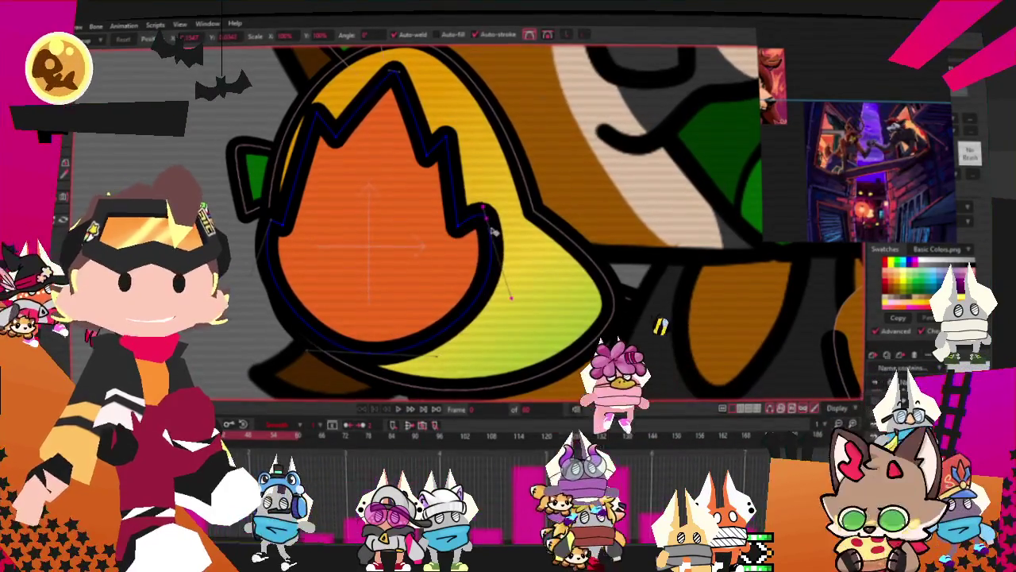
{"action": "scroll", "coordinate": [491, 234], "scroll_direction": "down", "scroll_amount": 2}
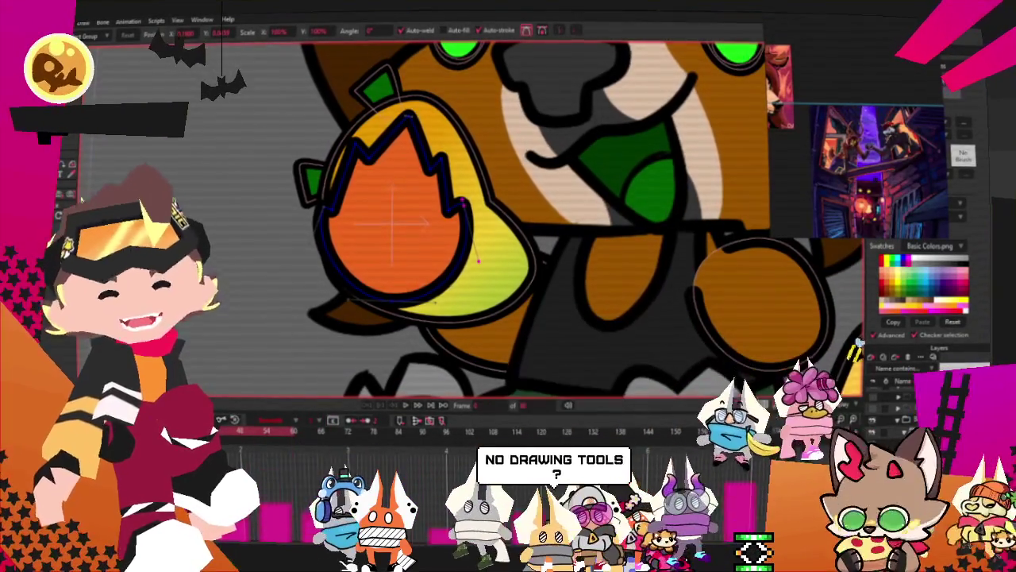
Select the flame shape and move the reference image clear of its style settings for recolouring.
{"action": "key", "text": "b"}
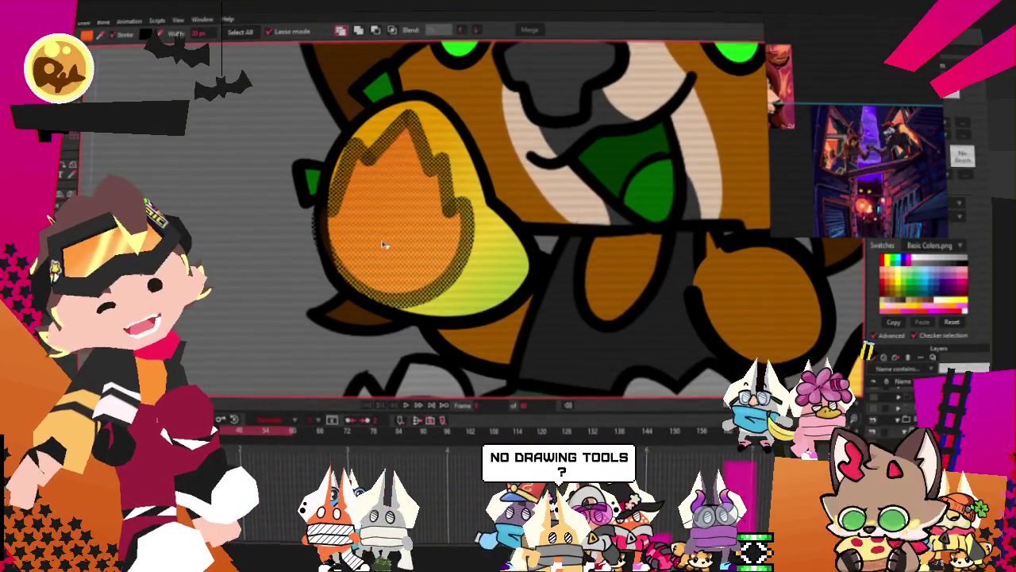
{"action": "left_click_drag", "start_coordinate": [906, 108], "coordinate": [828, 135]}
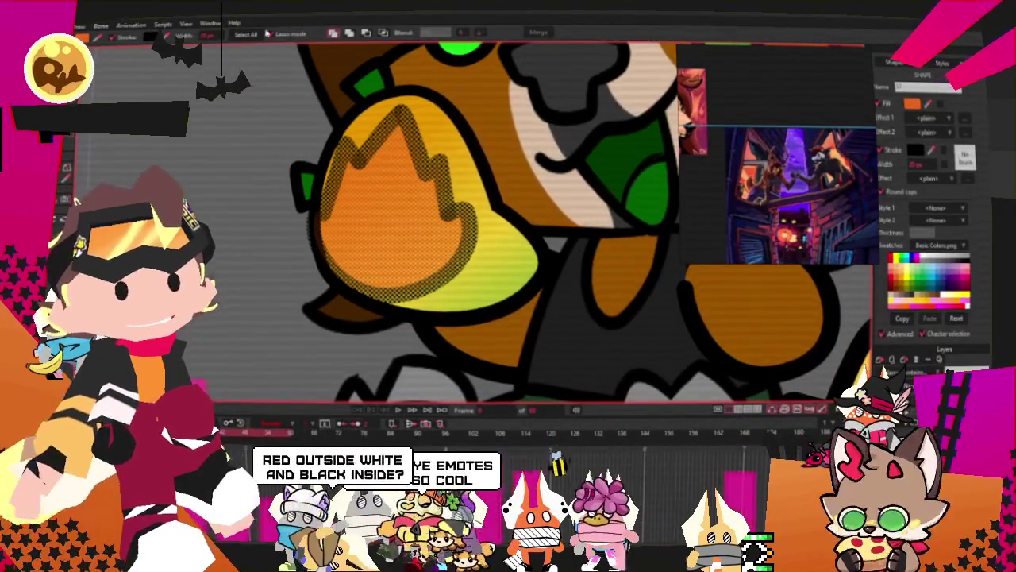
{"action": "scroll", "coordinate": [409, 203], "scroll_direction": "up", "scroll_amount": 1}
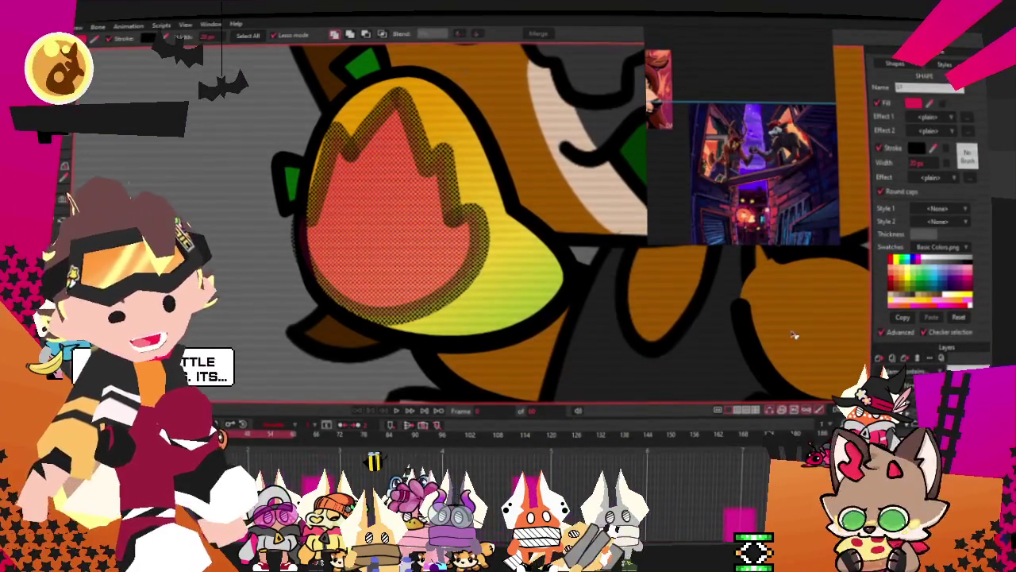
Scale the pink inner shape up and to the right to cover most of the fruit, then deselect.
{"action": "key", "text": "t"}
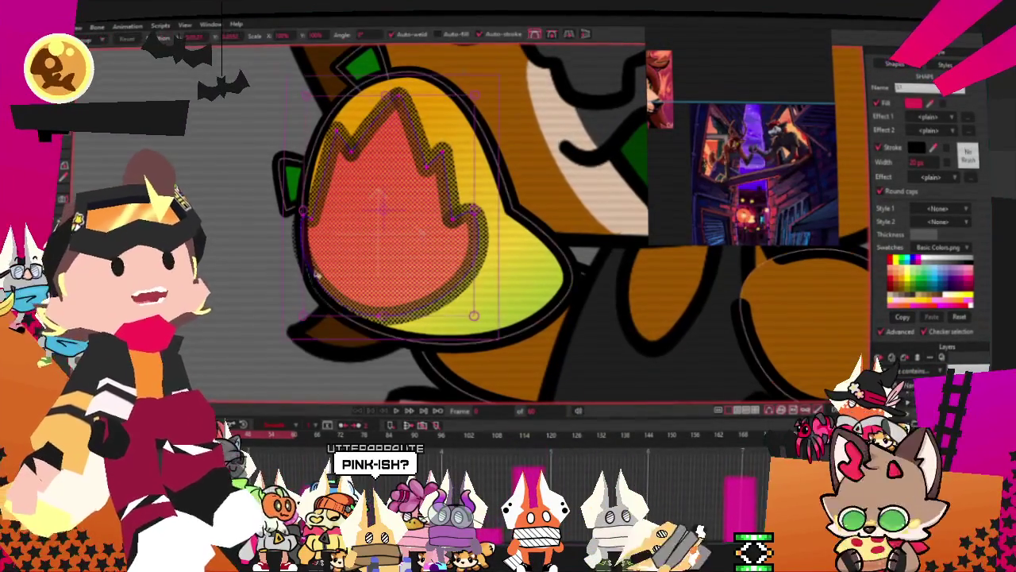
{"action": "left_click", "coordinate": [410, 258]}
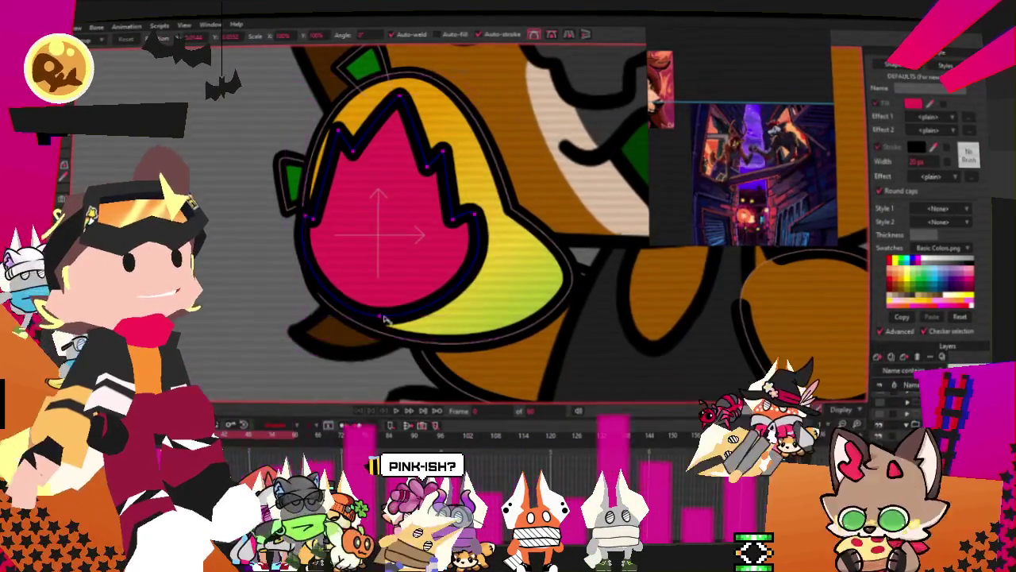
{"action": "mouse_move", "coordinate": [405, 361]}
{"action": "left_mouse_down"}
{"action": "mouse_move", "coordinate": [506, 283]}
{"action": "mouse_move", "coordinate": [383, 300]}
{"action": "left_mouse_up"}
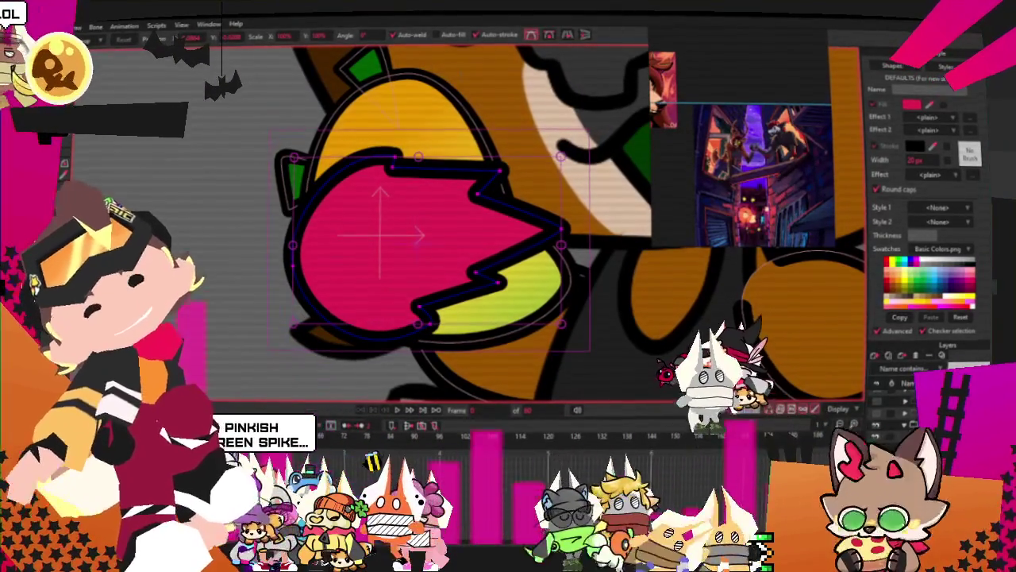
{"action": "key", "text": "g"}
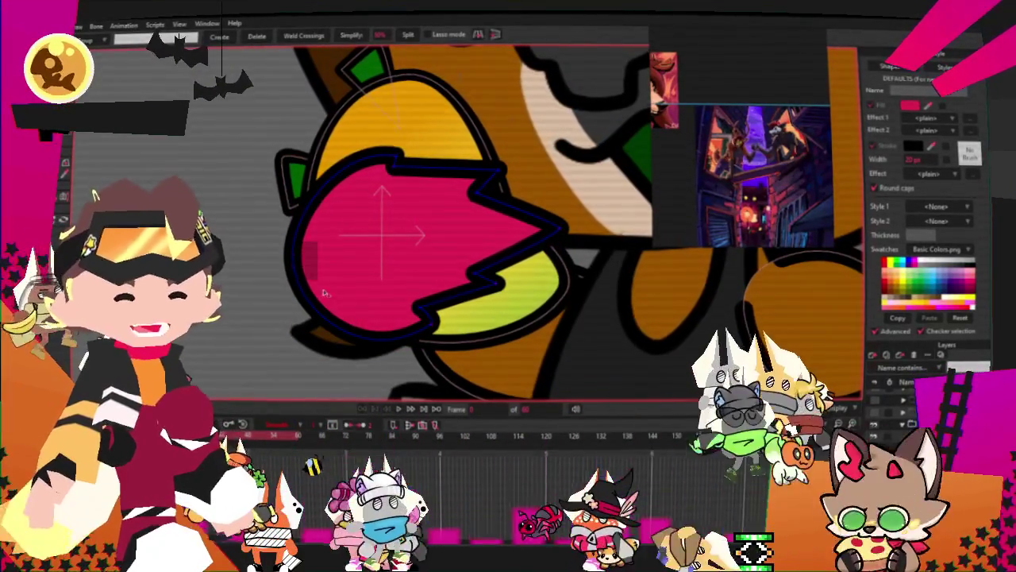
{"action": "left_click", "coordinate": [166, 153]}
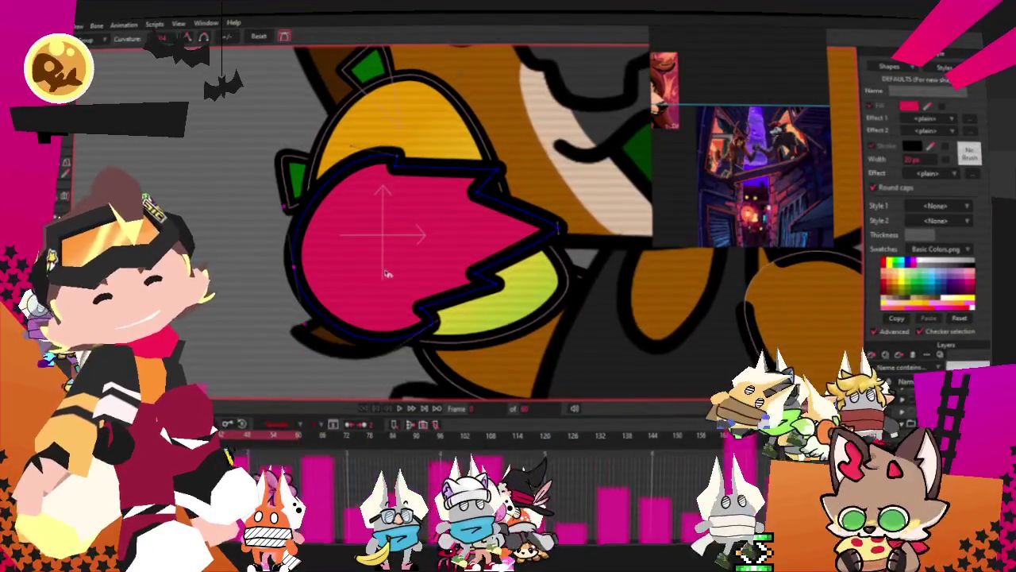
{"action": "scroll", "coordinate": [387, 271], "scroll_direction": "up", "scroll_amount": 3}
{"action": "scroll", "coordinate": [569, 189], "scroll_direction": "down", "scroll_amount": 3}
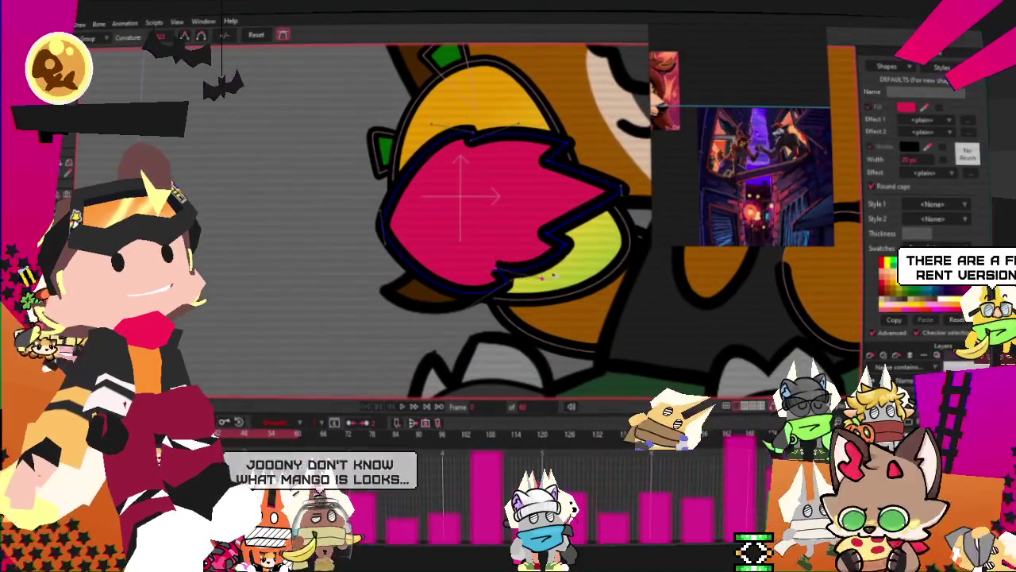
Refine the pink shape's lobed outline, nudging its top point down into place.
{"action": "left_click", "coordinate": [546, 232]}
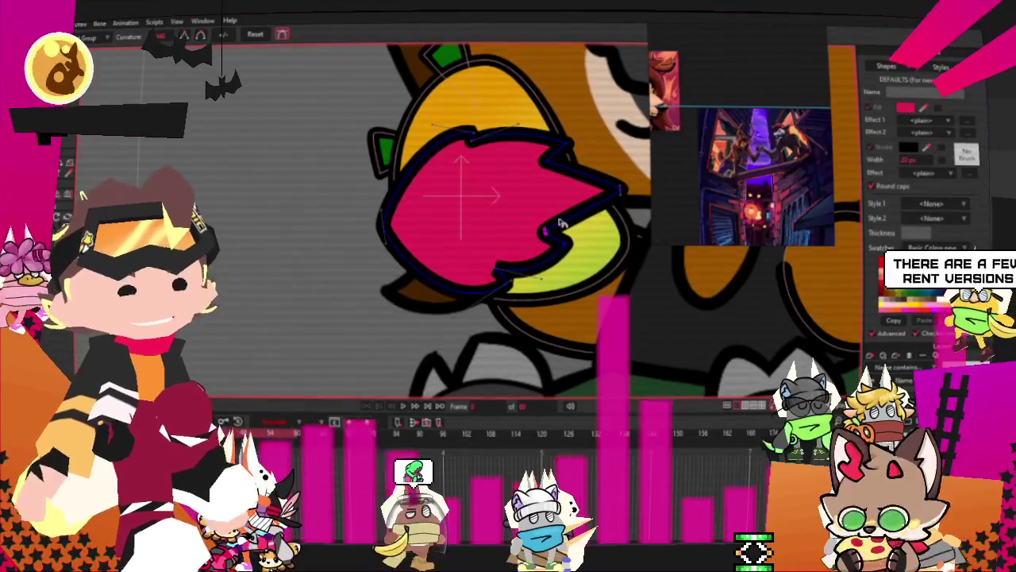
{"action": "scroll", "coordinate": [548, 225], "scroll_direction": "up", "scroll_amount": 1}
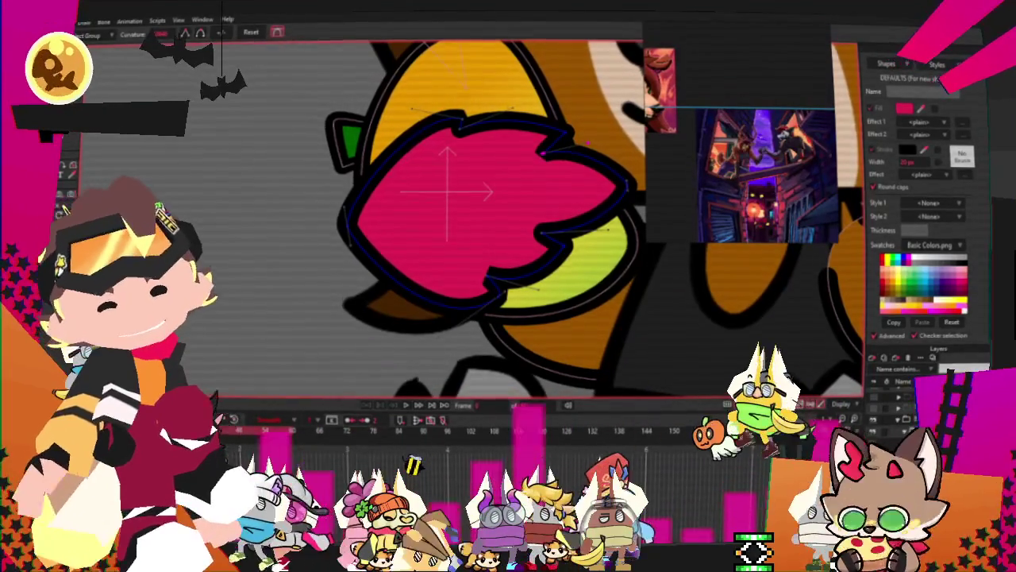
{"action": "key", "text": "t"}
{"action": "left_click_drag", "start_coordinate": [439, 107], "coordinate": [439, 121]}
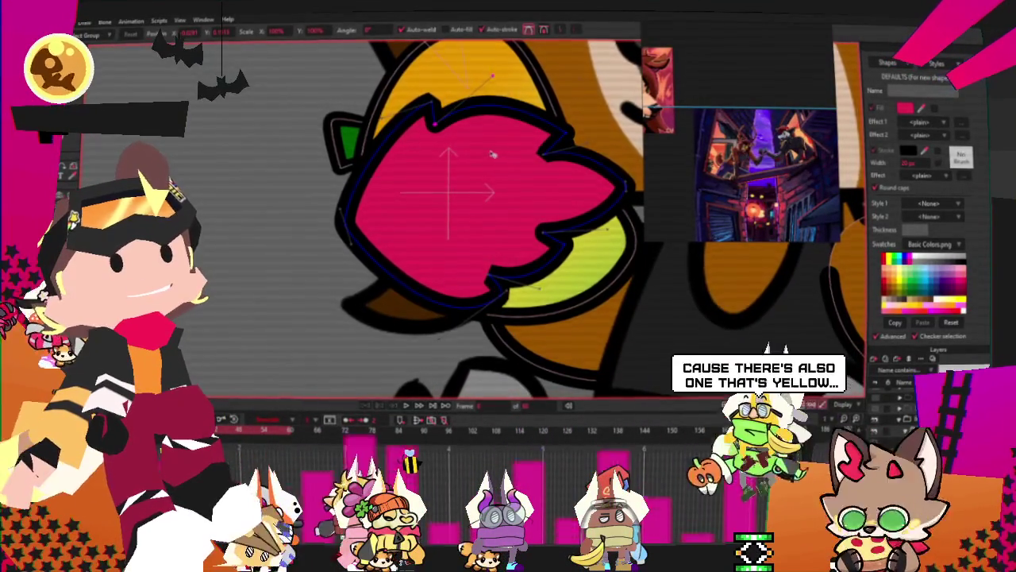
{"action": "scroll", "coordinate": [493, 155], "scroll_direction": "down", "scroll_amount": 1}
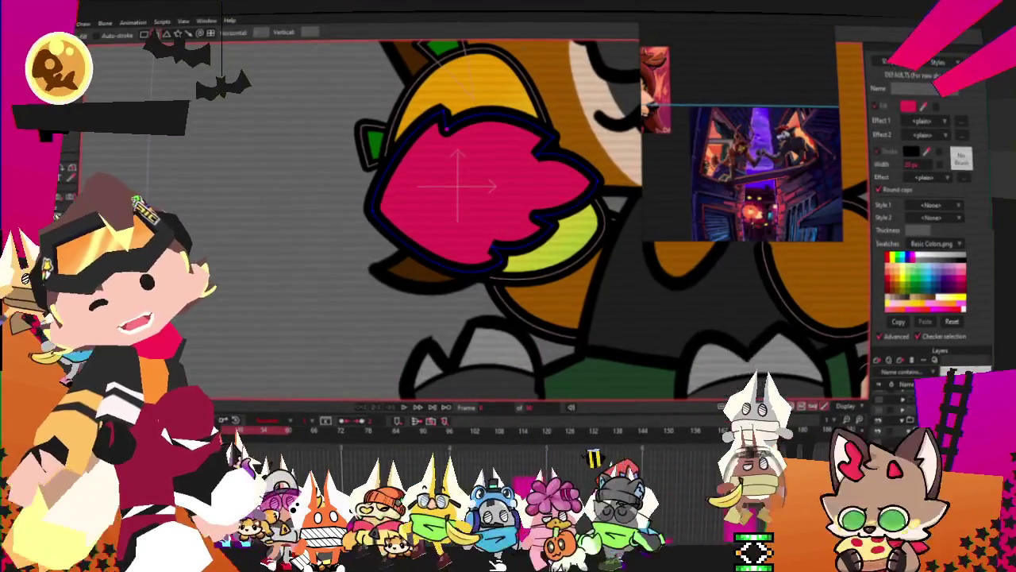
{"action": "scroll", "coordinate": [445, 143], "scroll_direction": "up", "scroll_amount": 1}
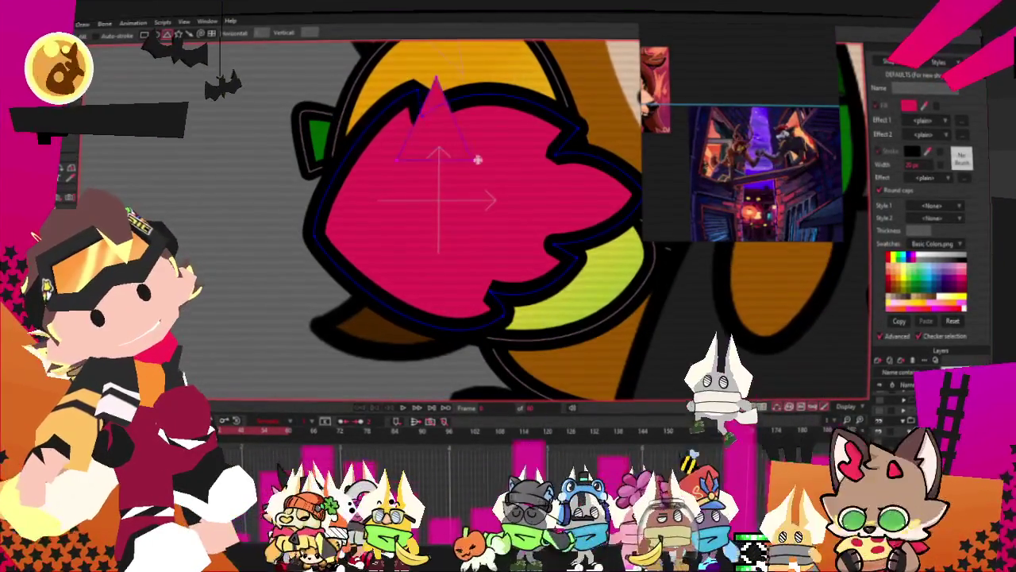
Fill the triangle at the top of the fruit with lime green.
{"action": "key", "text": "g"}
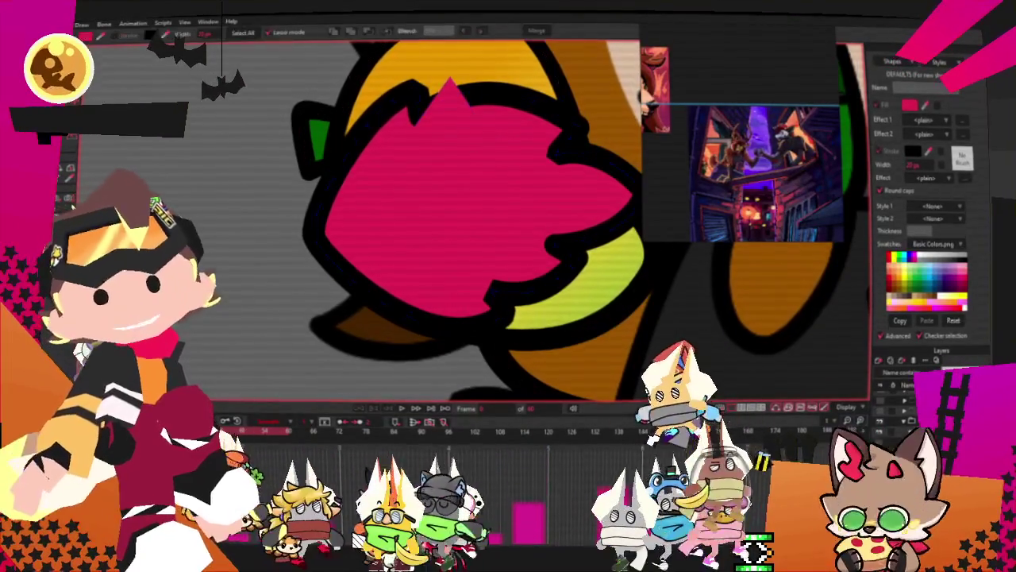
{"action": "left_click", "coordinate": [455, 134]}
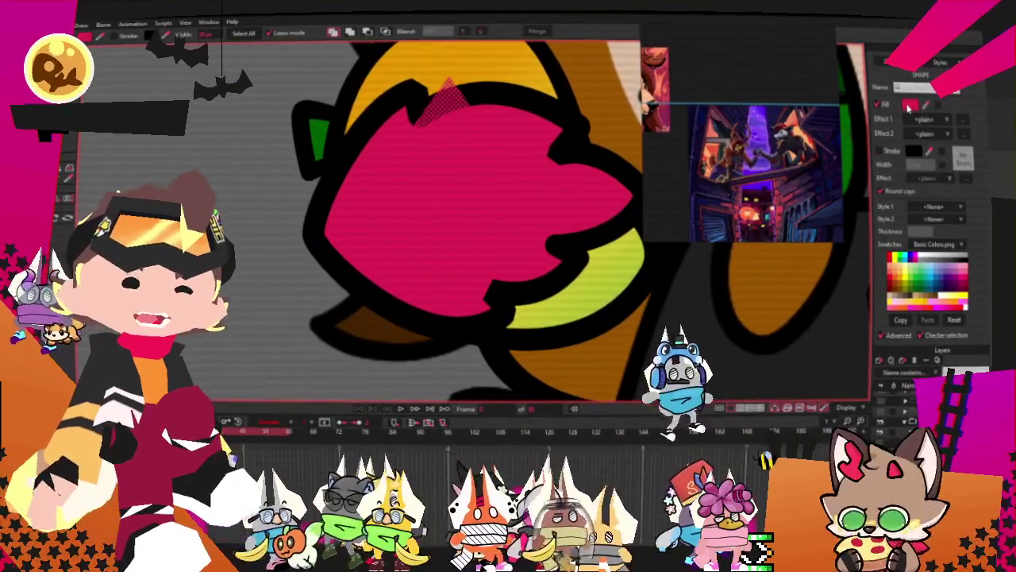
{"action": "left_click", "coordinate": [910, 107]}
{"action": "left_click_drag", "start_coordinate": [767, 334], "coordinate": [767, 449]}
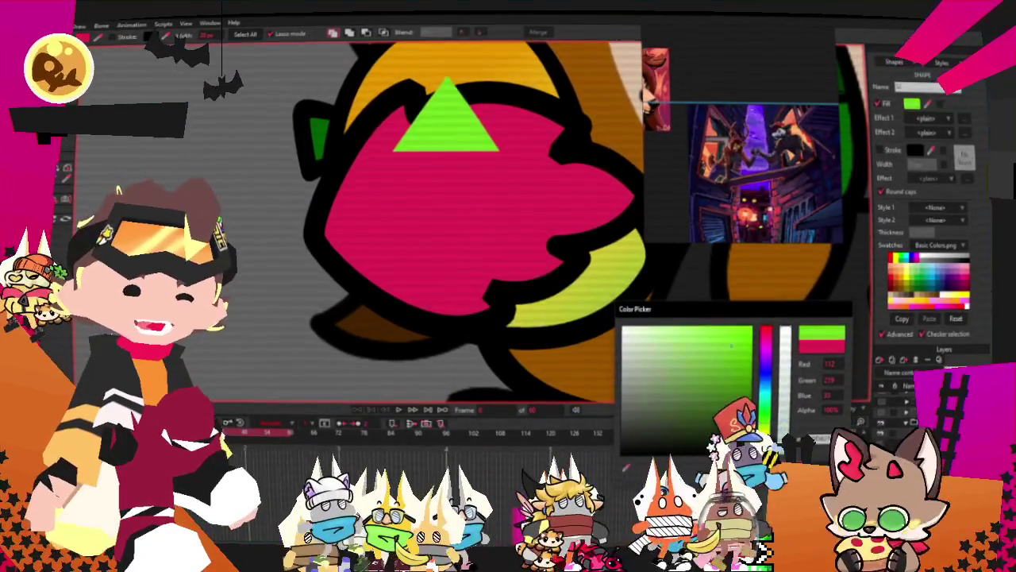
{"action": "left_click", "coordinate": [109, 162]}
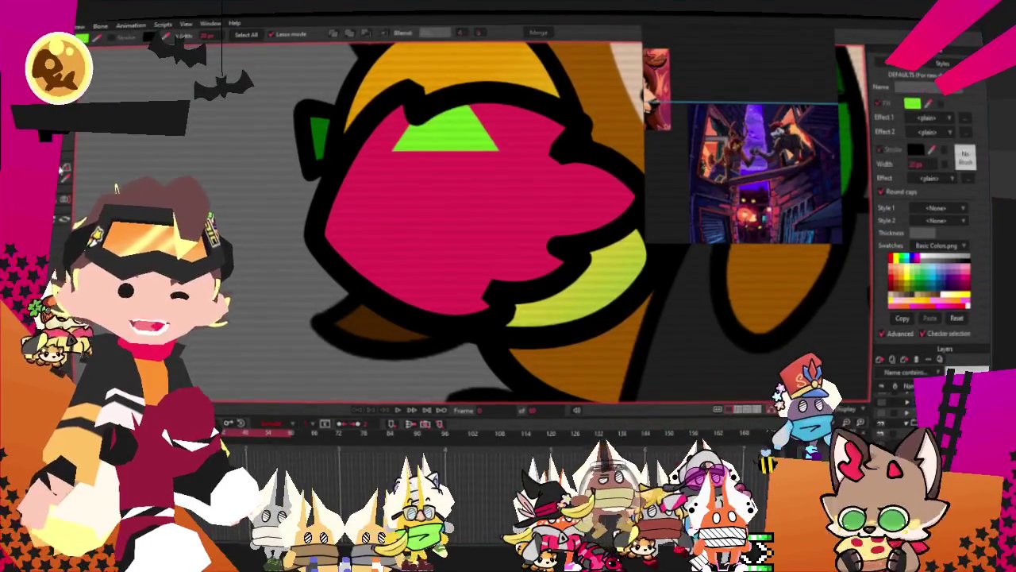
Reshape the green triangle into spiky tips by pulling its point and adding a point rightward.
{"action": "key", "text": "t"}
{"action": "scroll", "coordinate": [251, 253], "scroll_direction": "up", "scroll_amount": 2}
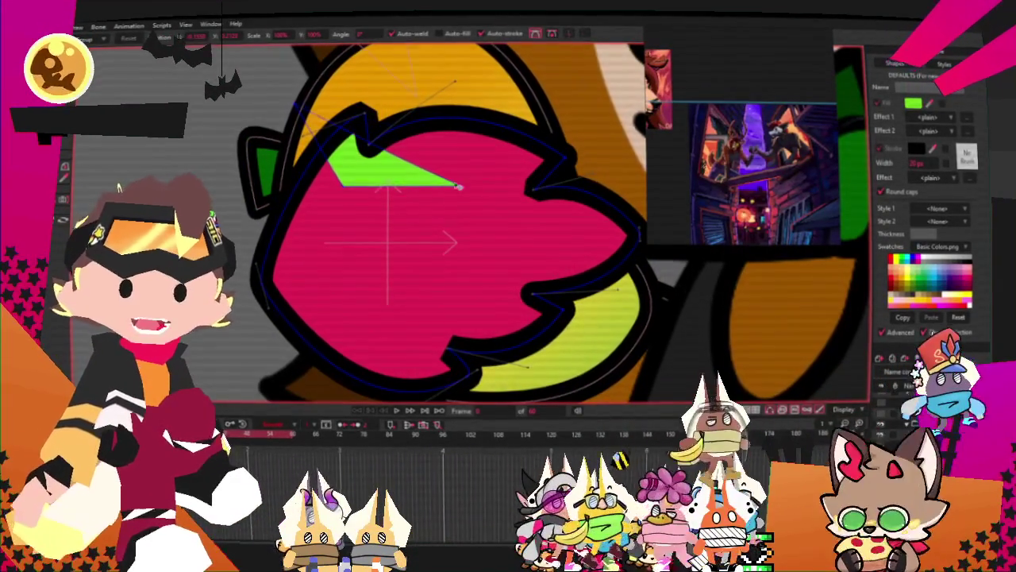
{"action": "left_click_drag", "start_coordinate": [453, 189], "coordinate": [489, 170]}
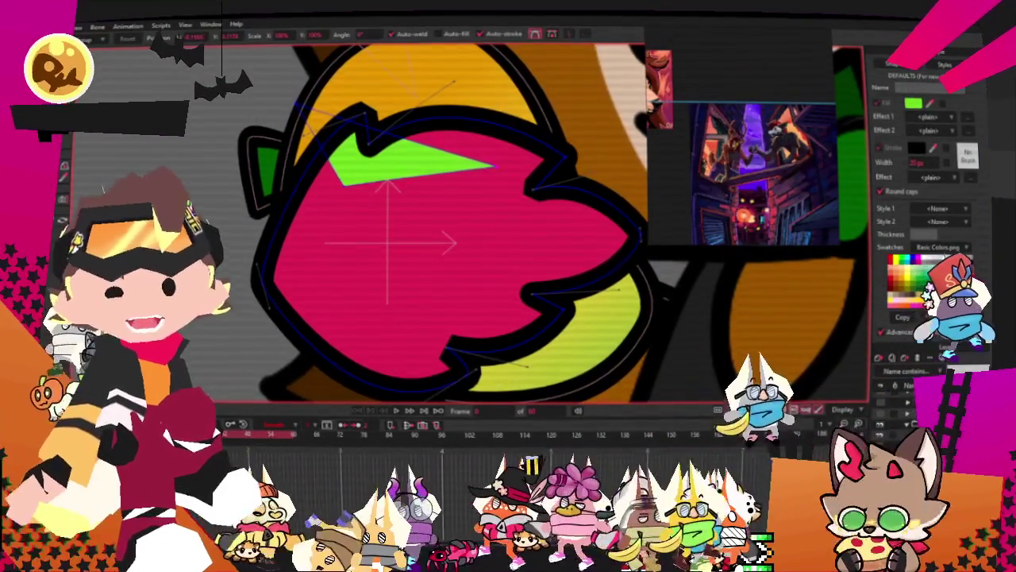
{"action": "key", "text": "a"}
{"action": "mouse_move", "coordinate": [493, 165]}
{"action": "left_mouse_down"}
{"action": "mouse_move", "coordinate": [494, 84]}
{"action": "mouse_move", "coordinate": [595, 111]}
{"action": "left_mouse_up"}
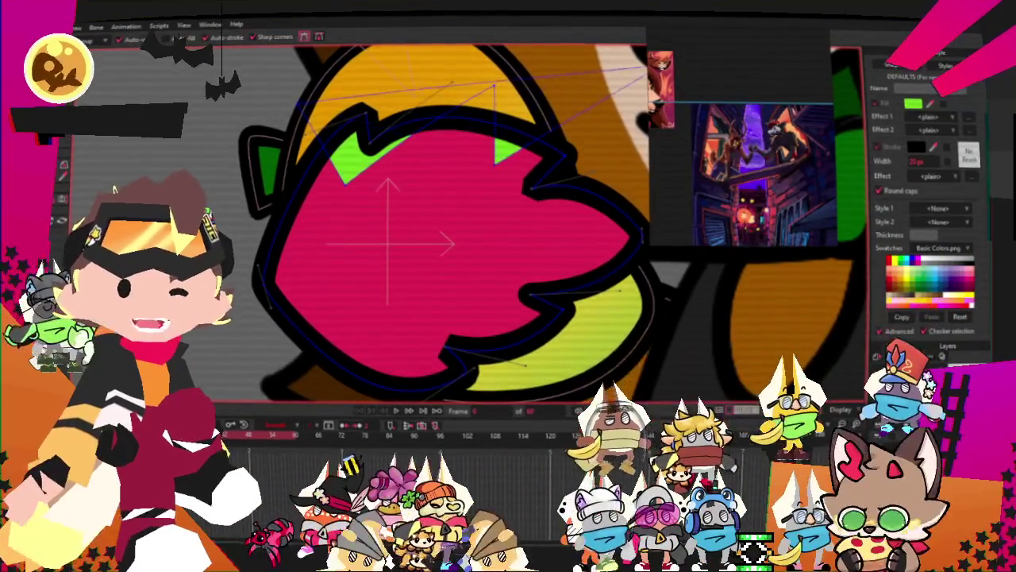
Work around the fruit's right and lower edges, shaping more green tips with Transform Points.
{"action": "scroll", "coordinate": [479, 118], "scroll_direction": "down", "scroll_amount": 2}
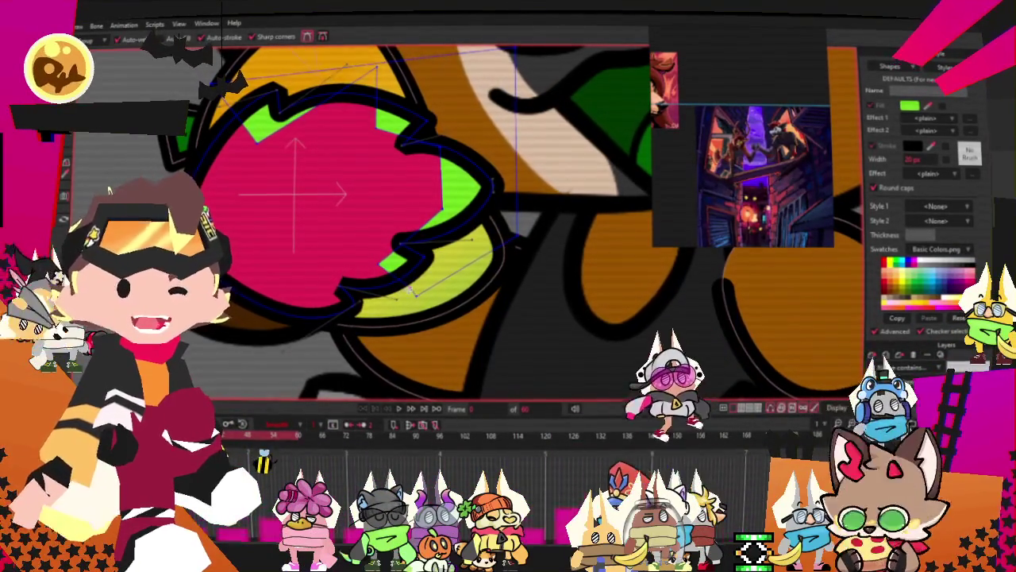
{"action": "scroll", "coordinate": [416, 293], "scroll_direction": "up", "scroll_amount": 3}
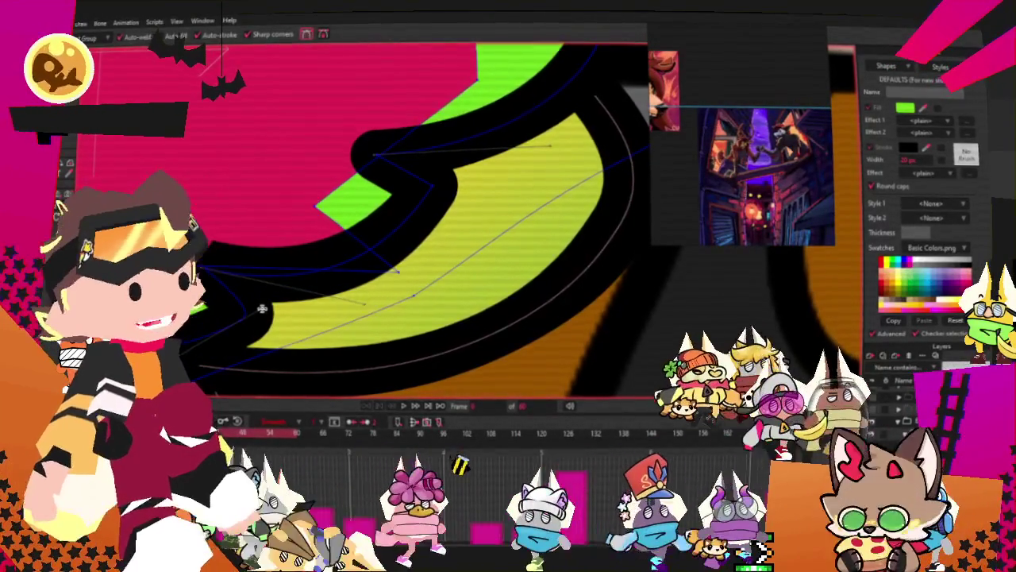
{"action": "scroll", "coordinate": [400, 245], "scroll_direction": "down", "scroll_amount": 2}
{"action": "scroll", "coordinate": [400, 246], "scroll_direction": "down", "scroll_amount": 2}
{"action": "scroll", "coordinate": [334, 159], "scroll_direction": "up", "scroll_amount": 2}
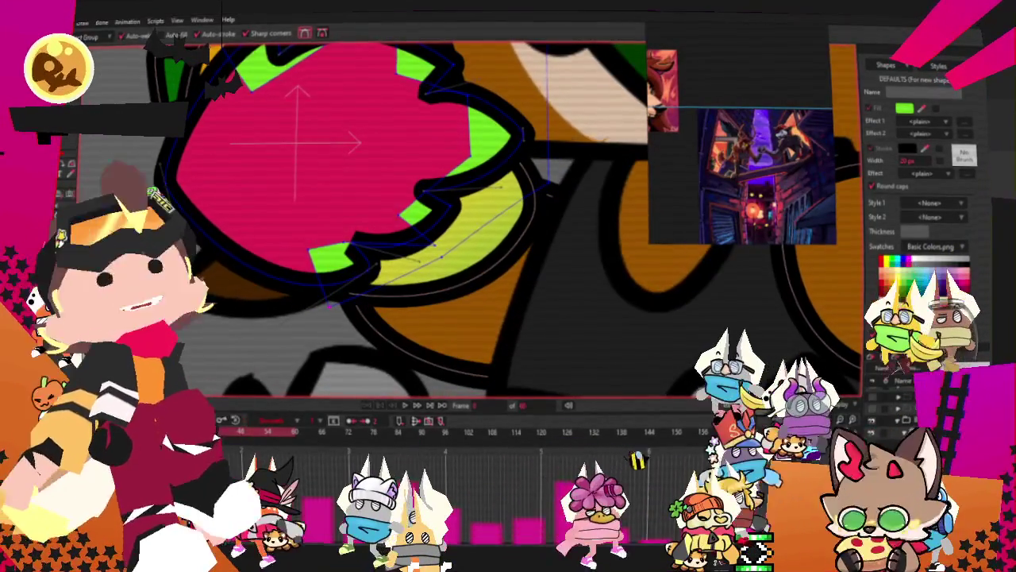
{"action": "scroll", "coordinate": [233, 231], "scroll_direction": "down", "scroll_amount": 2}
{"action": "scroll", "coordinate": [233, 231], "scroll_direction": "up", "scroll_amount": 2}
{"action": "key", "text": "t"}
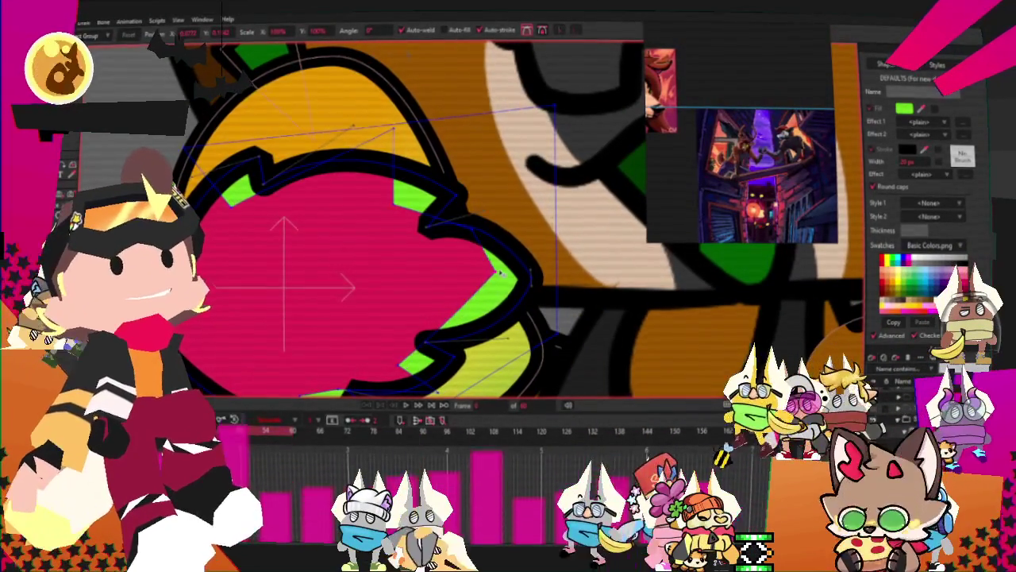
{"action": "scroll", "coordinate": [429, 264], "scroll_direction": "down", "scroll_amount": 2}
{"action": "scroll", "coordinate": [429, 263], "scroll_direction": "up", "scroll_amount": 2}
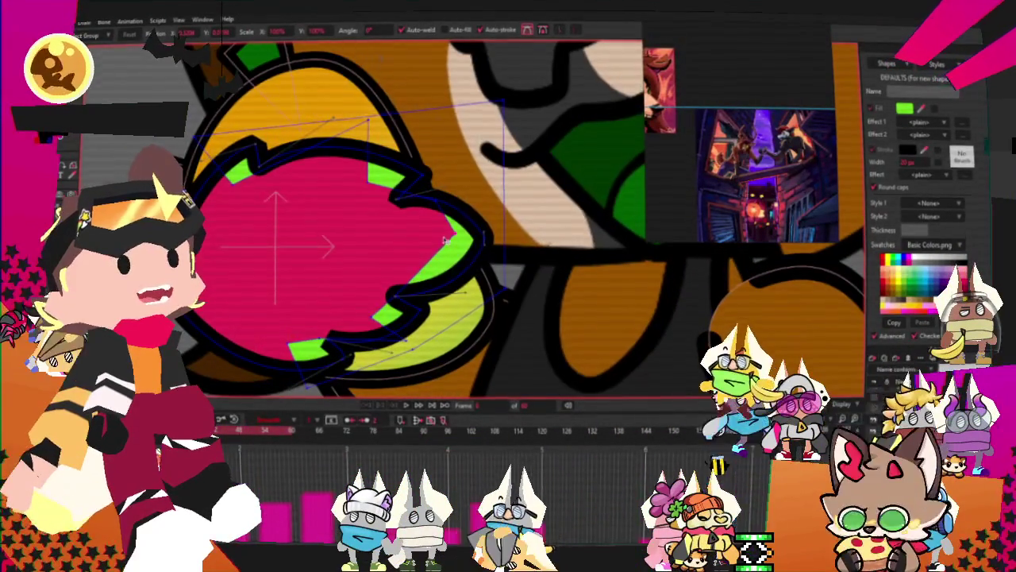
{"action": "scroll", "coordinate": [445, 246], "scroll_direction": "down", "scroll_amount": 2}
{"action": "scroll", "coordinate": [445, 245], "scroll_direction": "up", "scroll_amount": 2}
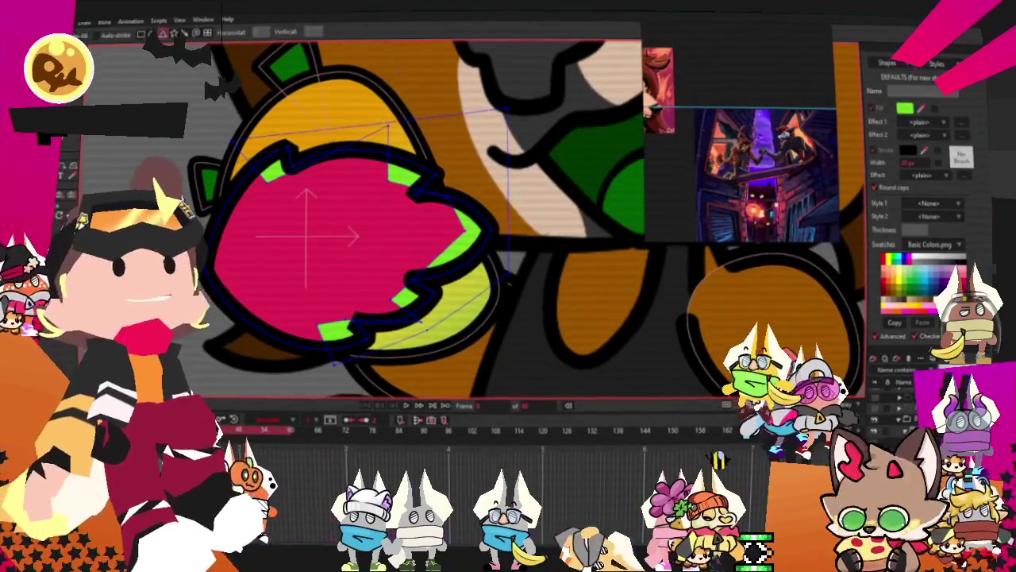
Draw a green triangular arrowhead inside the pink flesh and move it up and left.
{"action": "key", "text": "r"}
{"action": "scroll", "coordinate": [238, 230], "scroll_direction": "up", "scroll_amount": 1}
{"action": "mouse_move", "coordinate": [337, 224]}
{"action": "left_mouse_down"}
{"action": "mouse_move", "coordinate": [409, 304]}
{"action": "mouse_move", "coordinate": [371, 280]}
{"action": "left_mouse_up"}
{"action": "key", "text": "a"}
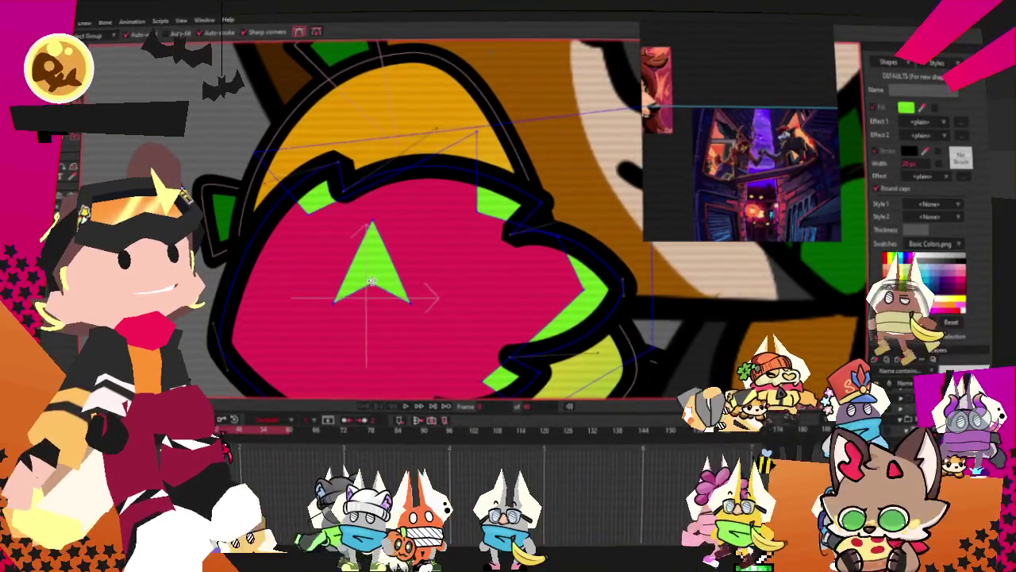
{"action": "key", "text": "t"}
{"action": "scroll", "coordinate": [405, 270], "scroll_direction": "up", "scroll_amount": 2}
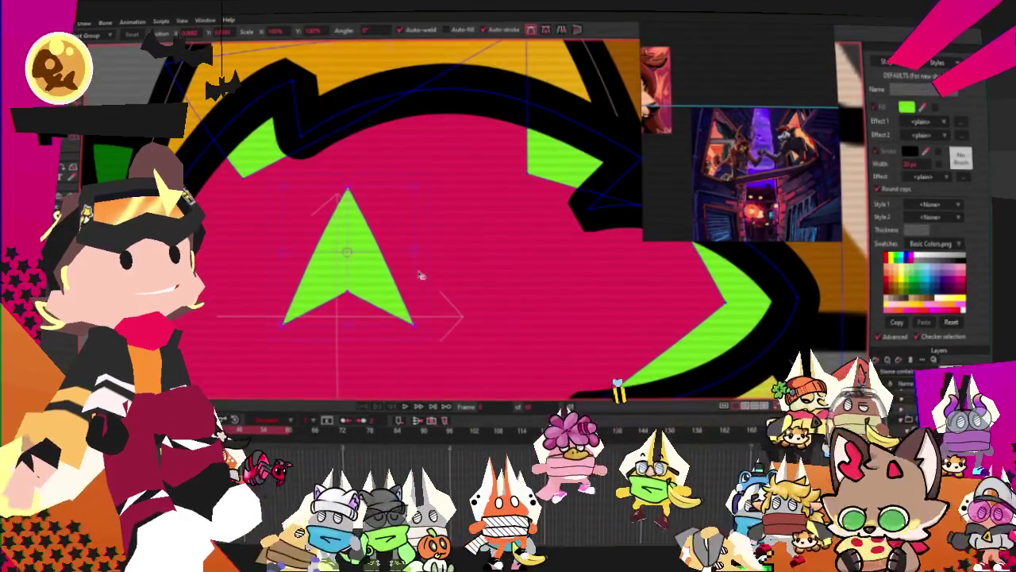
{"action": "mouse_move", "coordinate": [429, 293]}
{"action": "left_mouse_down"}
{"action": "mouse_move", "coordinate": [387, 272]}
{"action": "mouse_move", "coordinate": [388, 230]}
{"action": "left_mouse_up"}
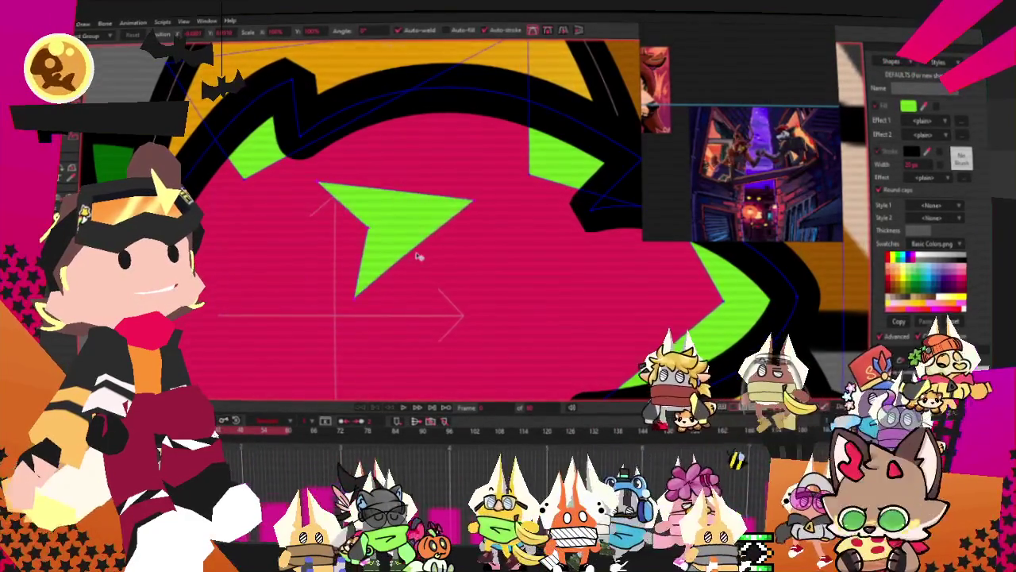
{"action": "scroll", "coordinate": [387, 229], "scroll_direction": "down", "scroll_amount": 1}
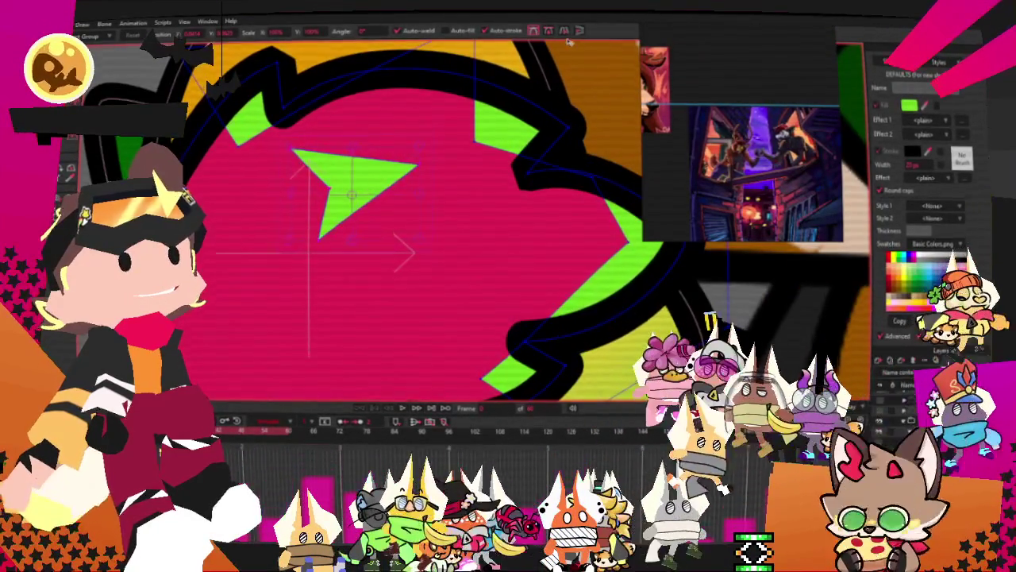
Place a vertically flipped copy of the arrowhead just below the original.
{"action": "left_click", "coordinate": [581, 30]}
{"action": "left_click_drag", "start_coordinate": [357, 194], "coordinate": [373, 325]}
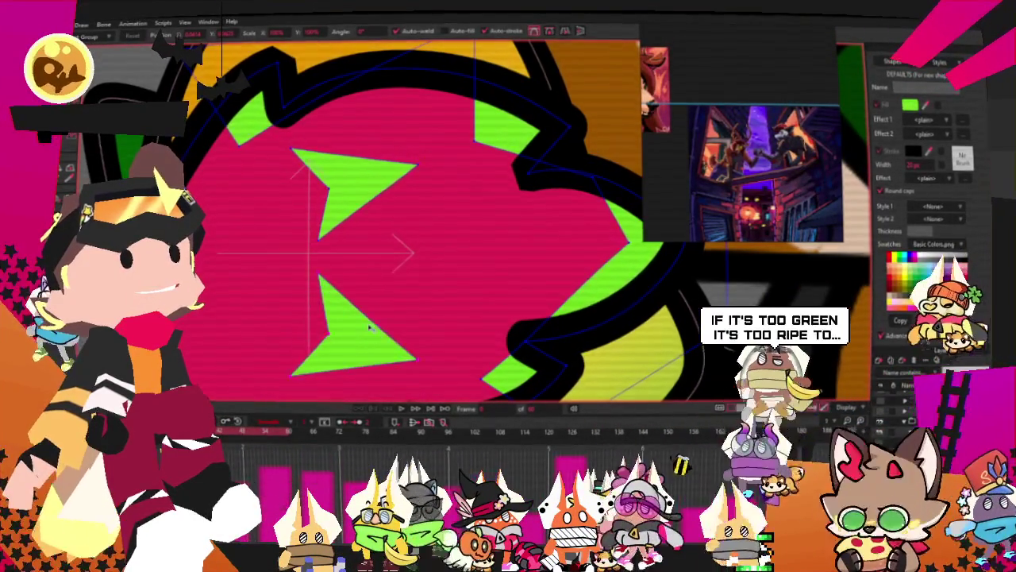
{"action": "scroll", "coordinate": [372, 326], "scroll_direction": "down", "scroll_amount": 2}
{"action": "scroll", "coordinate": [407, 254], "scroll_direction": "up", "scroll_amount": 1}
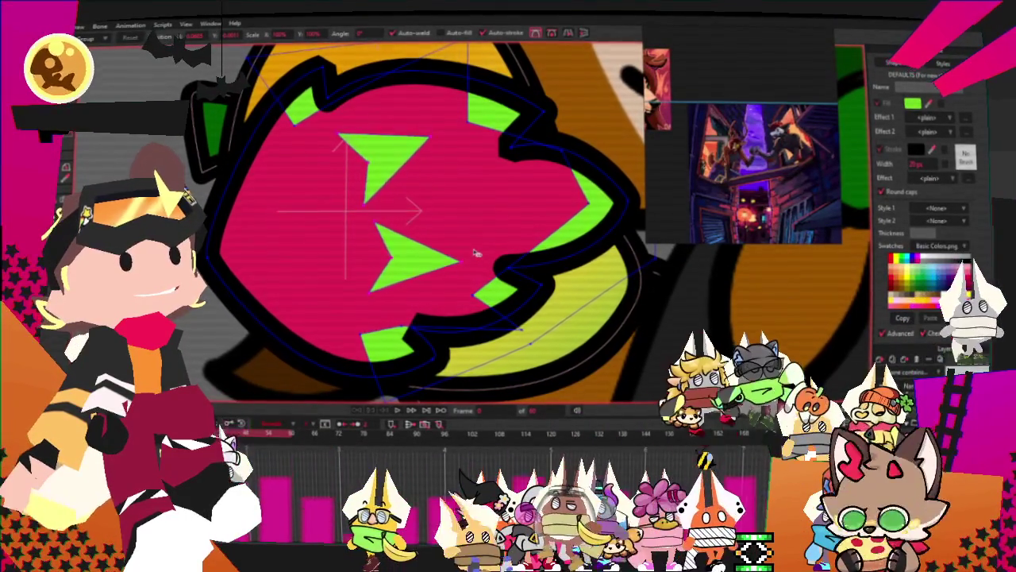
{"action": "scroll", "coordinate": [410, 251], "scroll_direction": "down", "scroll_amount": 2}
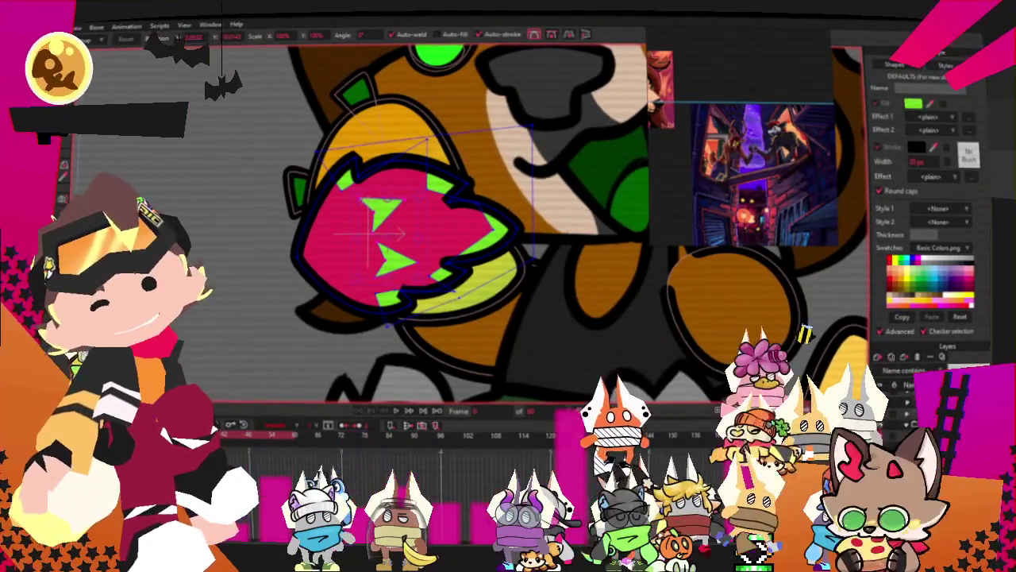
Select the green scale shapes and check their fill colour in the colour picker.
{"action": "key", "text": "g"}
{"action": "scroll", "coordinate": [397, 294], "scroll_direction": "up", "scroll_amount": 2}
{"action": "left_click", "coordinate": [407, 301]}
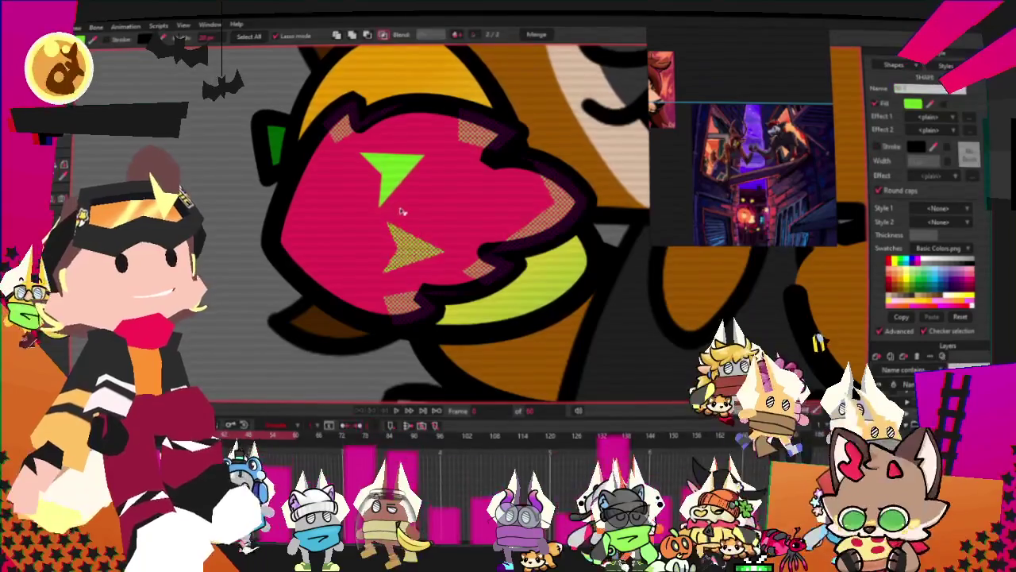
{"action": "left_click", "coordinate": [913, 104]}
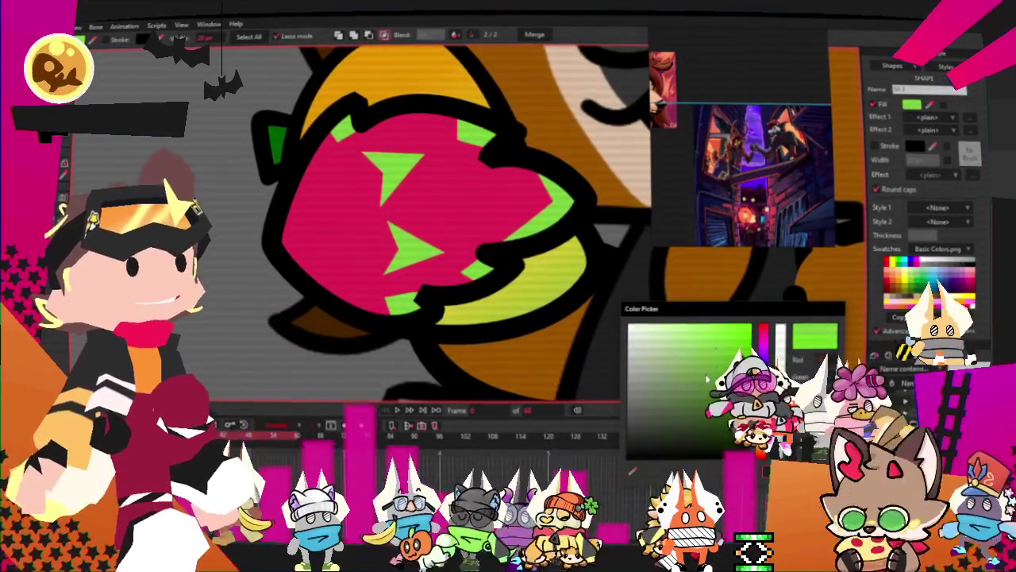
{"action": "scroll", "coordinate": [397, 262], "scroll_direction": "down", "scroll_amount": 1}
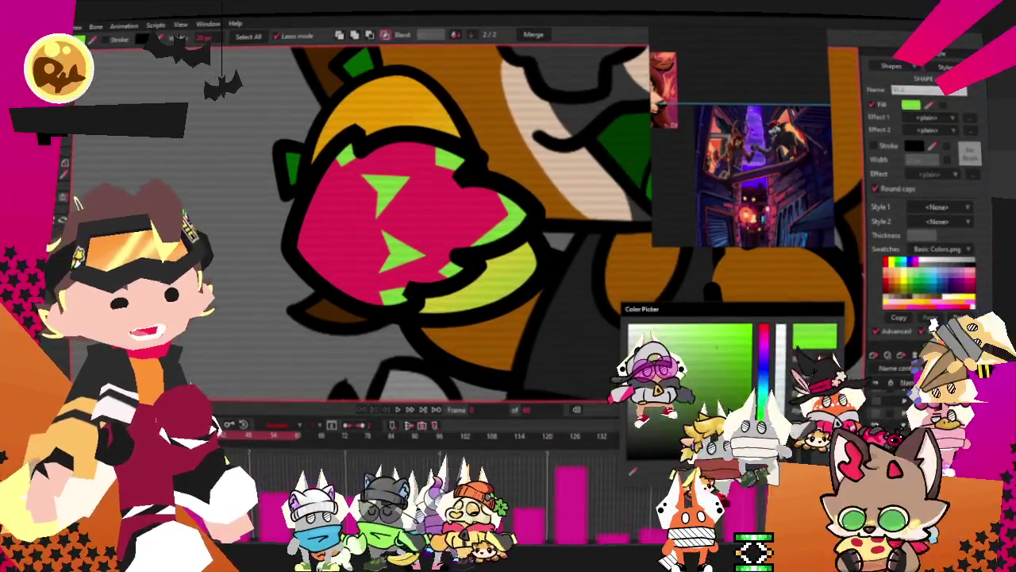
{"action": "key", "text": "Return"}
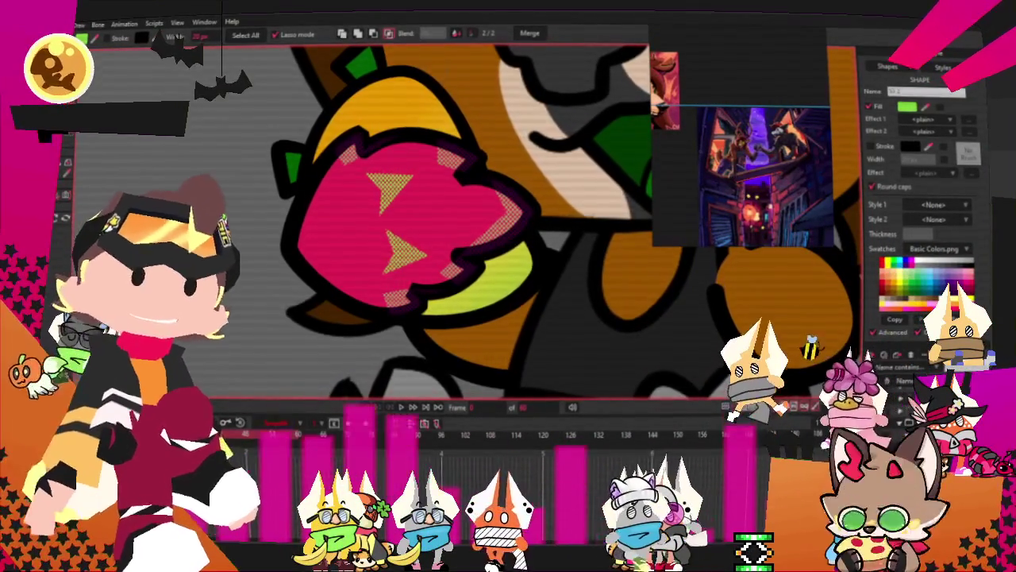
{"action": "scroll", "coordinate": [368, 257], "scroll_direction": "down", "scroll_amount": 3}
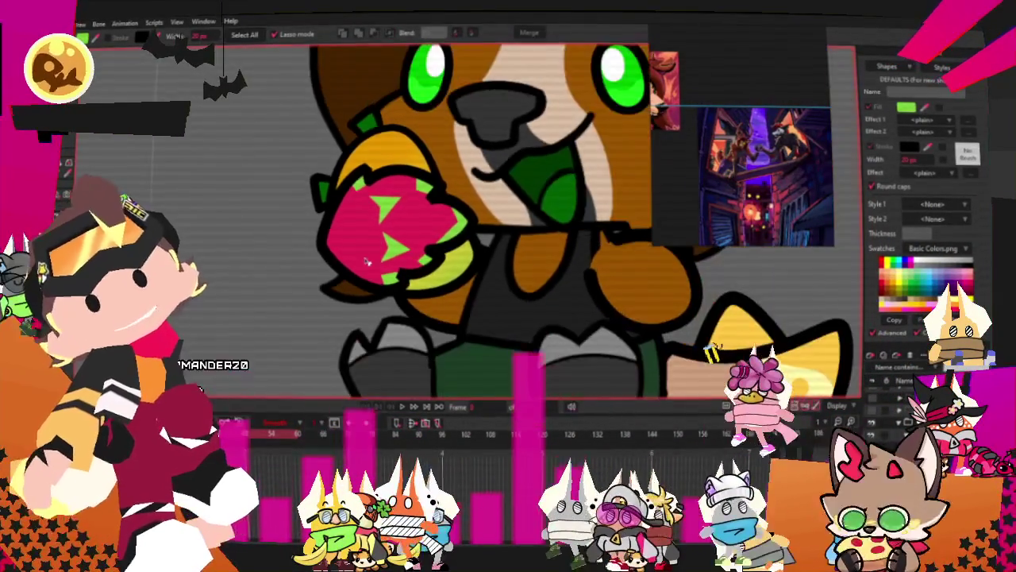
Copy and paste the two green triangles, moving the duplicates to the left.
{"action": "scroll", "coordinate": [310, 270], "scroll_direction": "up", "scroll_amount": 3}
{"action": "scroll", "coordinate": [333, 183], "scroll_direction": "up", "scroll_amount": 2}
{"action": "key", "text": "t"}
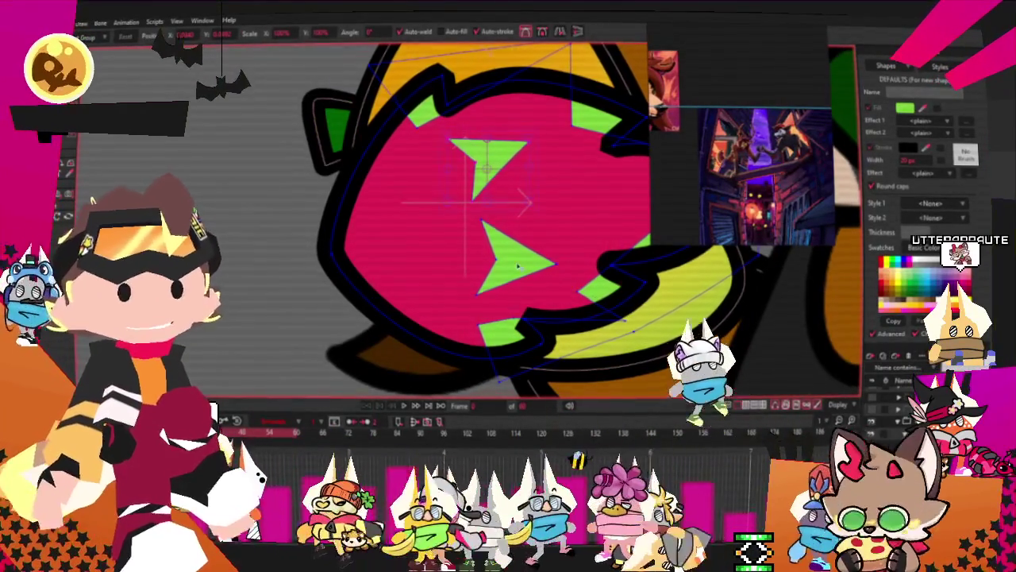
{"action": "key", "text": "ctrl+c"}
{"action": "key", "text": "ctrl+v"}
{"action": "left_click_drag", "start_coordinate": [551, 241], "coordinate": [454, 245]}
{"action": "scroll", "coordinate": [452, 143], "scroll_direction": "up", "scroll_amount": 1}
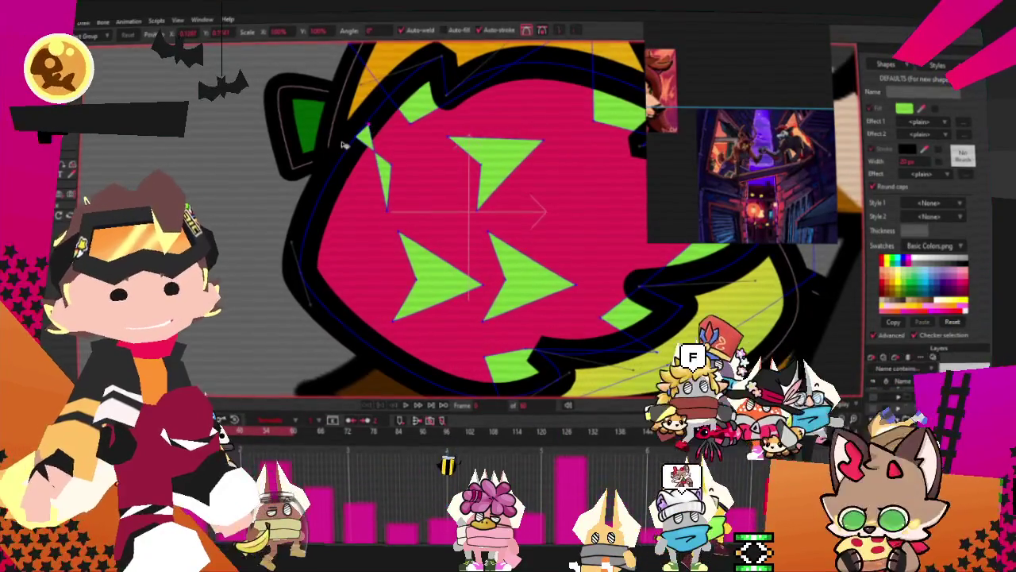
Rotate the top-left copy to point left and move the lower-left copy down toward the edge.
{"action": "left_click_drag", "start_coordinate": [359, 143], "coordinate": [379, 176]}
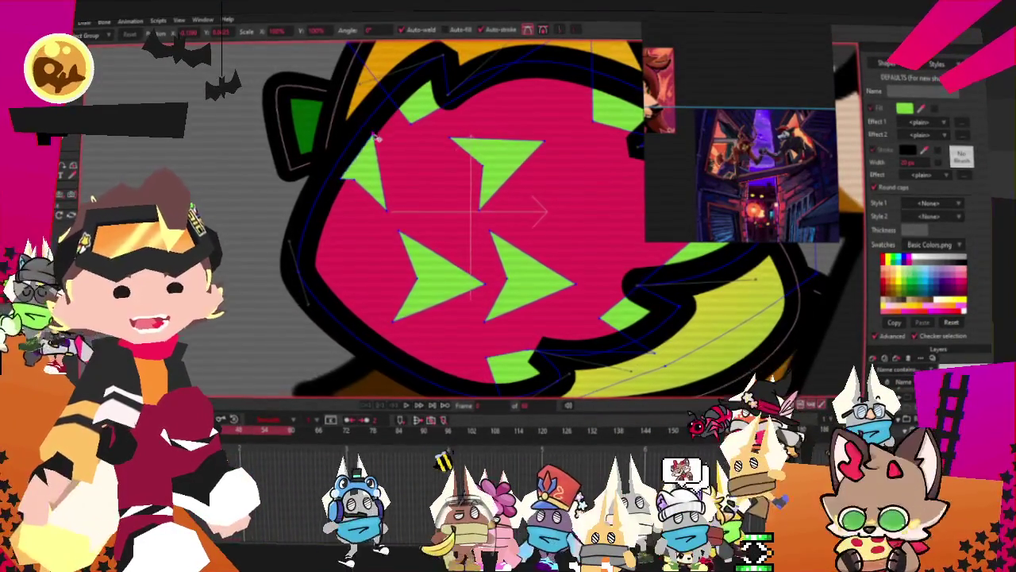
{"action": "scroll", "coordinate": [432, 239], "scroll_direction": "up", "scroll_amount": 1}
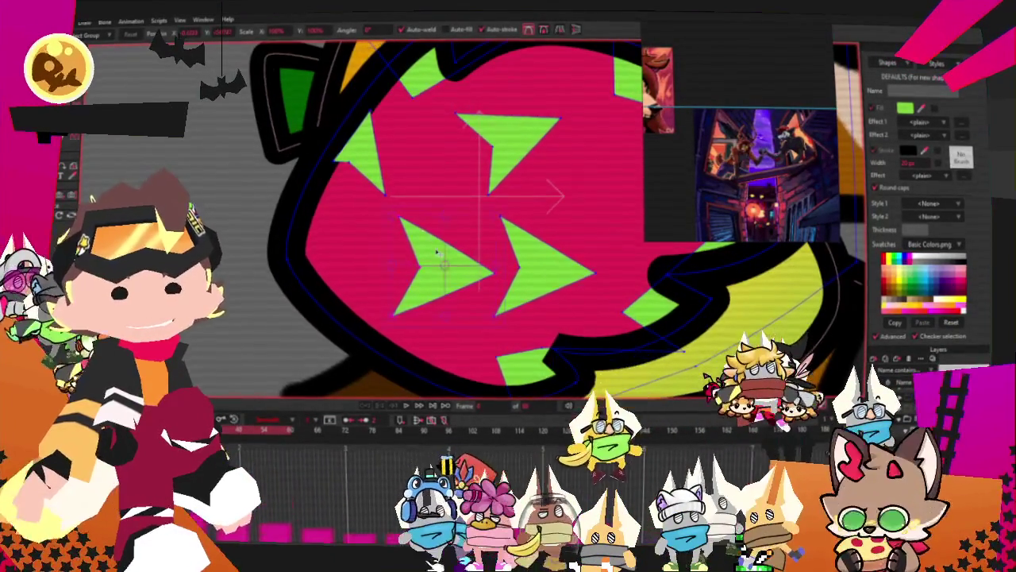
{"action": "left_click_drag", "start_coordinate": [437, 253], "coordinate": [430, 295]}
{"action": "scroll", "coordinate": [433, 294], "scroll_direction": "up", "scroll_amount": 1}
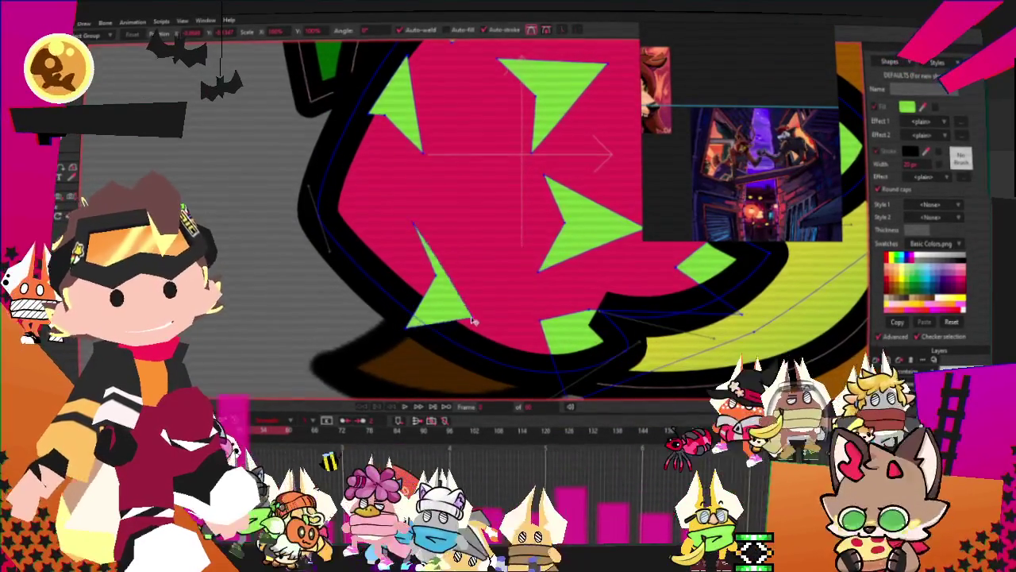
{"action": "left_click_drag", "start_coordinate": [473, 319], "coordinate": [465, 326]}
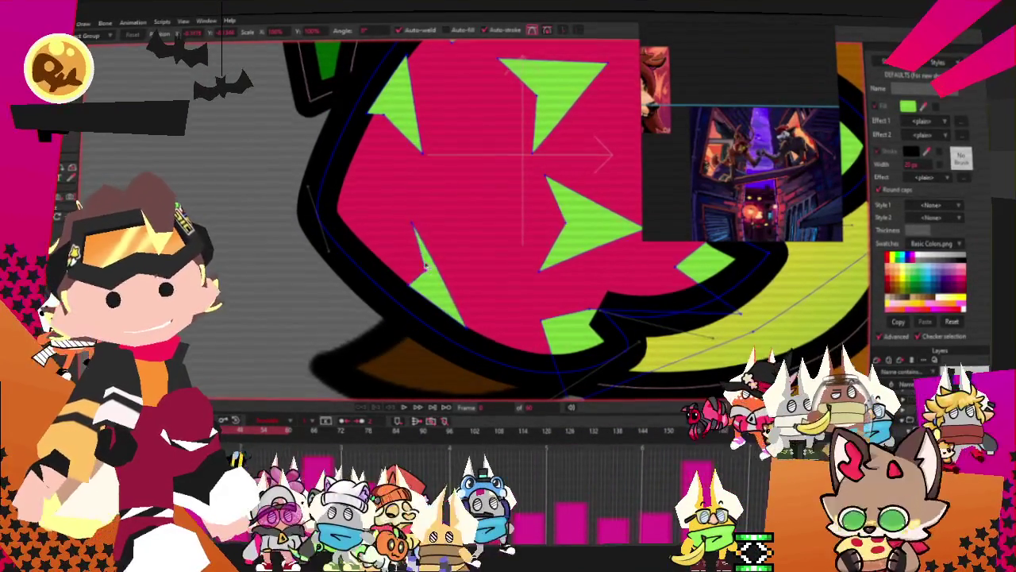
{"action": "scroll", "coordinate": [424, 243], "scroll_direction": "down", "scroll_amount": 5}
{"action": "scroll", "coordinate": [477, 302], "scroll_direction": "up", "scroll_amount": 2}
{"action": "scroll", "coordinate": [521, 354], "scroll_direction": "down", "scroll_amount": 1}
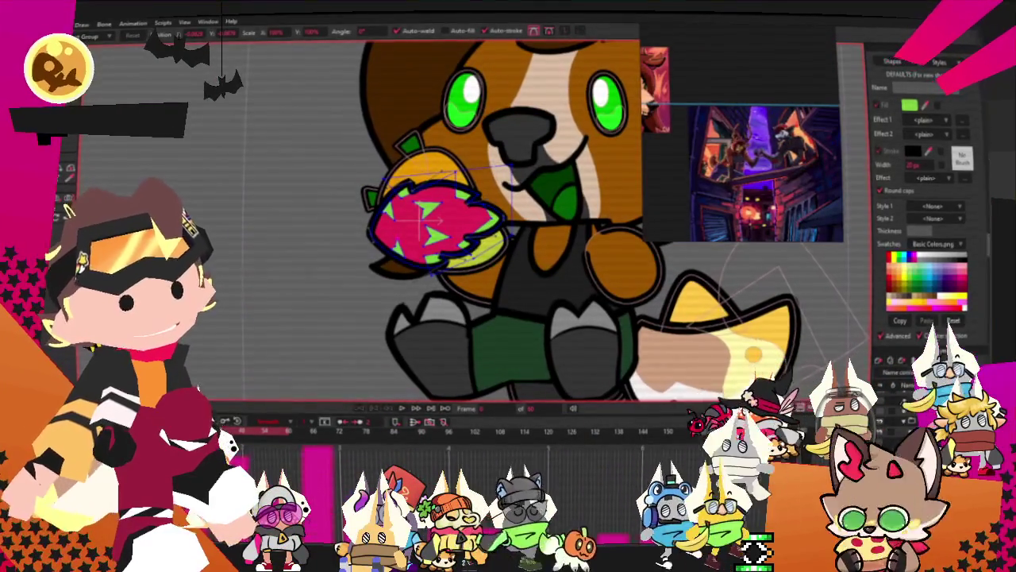
Play the juggling animation to review the dragonfruit, stop it, and select the strawberry.
{"action": "left_click", "coordinate": [449, 433]}
{"action": "left_click", "coordinate": [402, 409]}
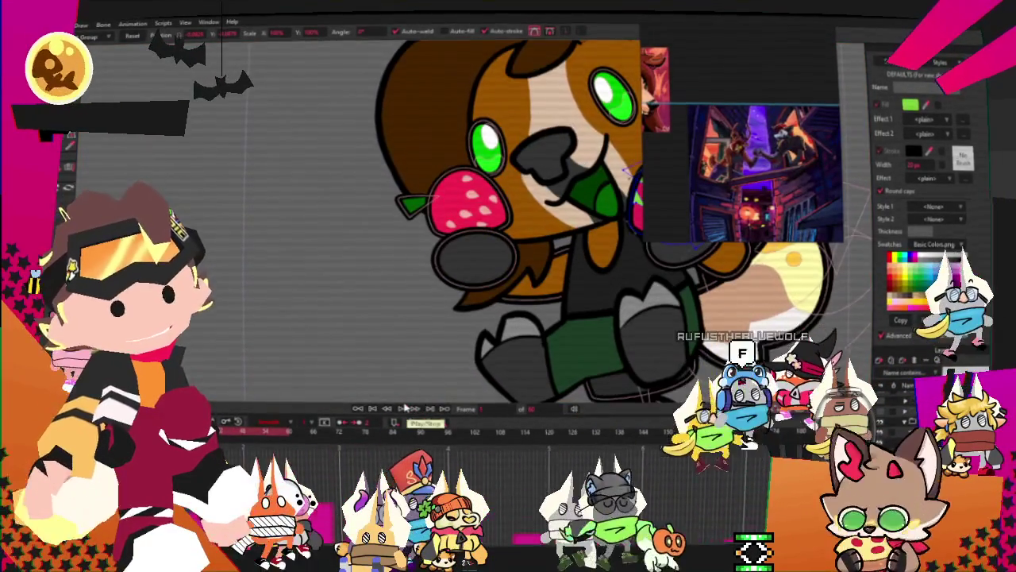
{"action": "scroll", "coordinate": [500, 361], "scroll_direction": "down", "scroll_amount": 3}
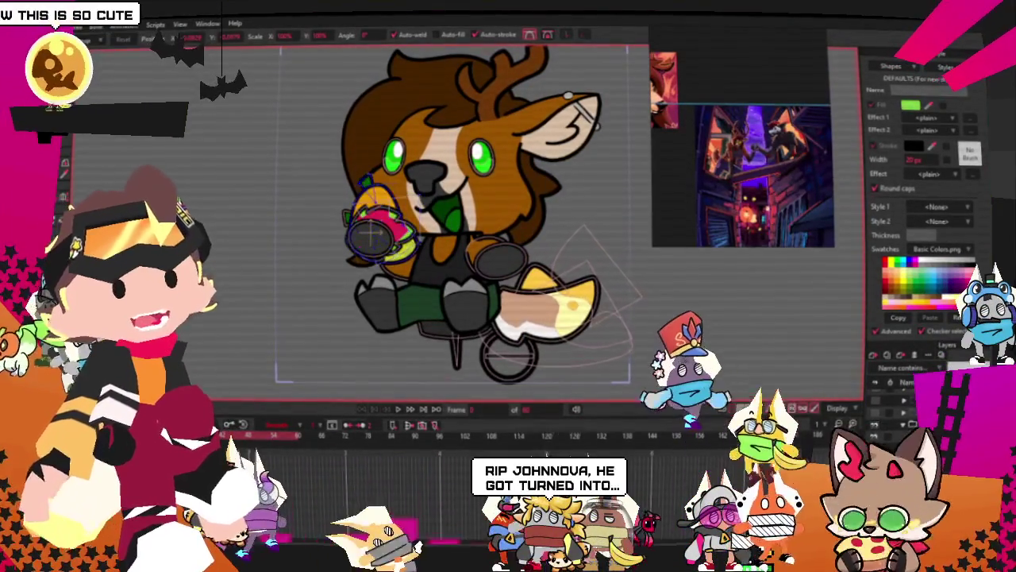
{"action": "key", "text": "space"}
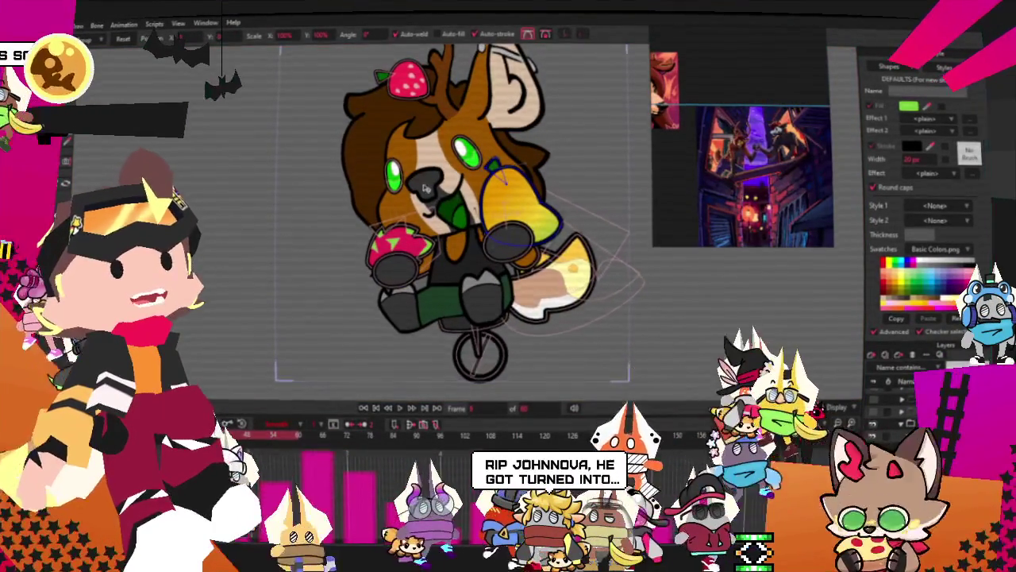
{"action": "scroll", "coordinate": [476, 222], "scroll_direction": "up", "scroll_amount": 2}
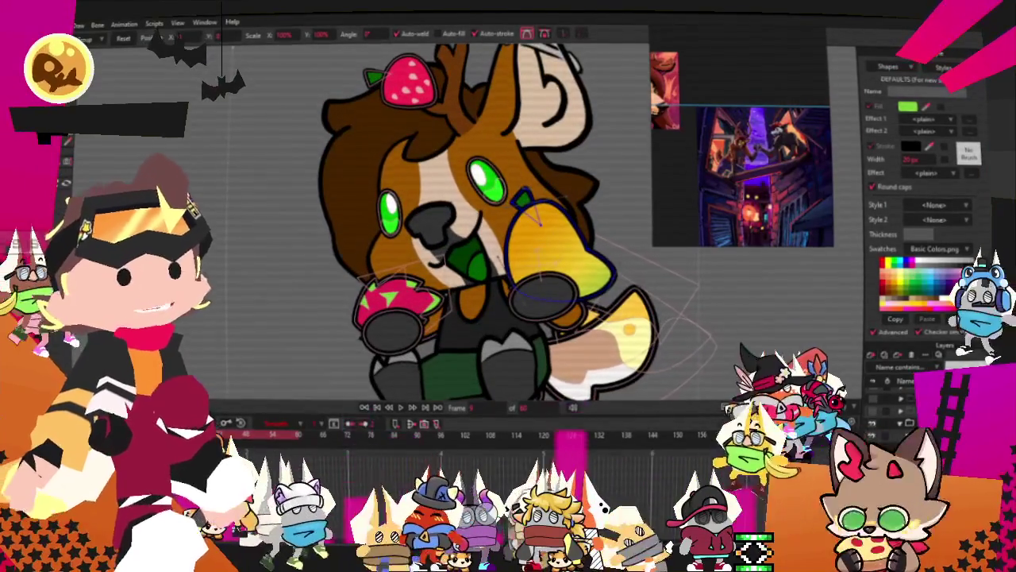
{"action": "left_click", "coordinate": [409, 80]}
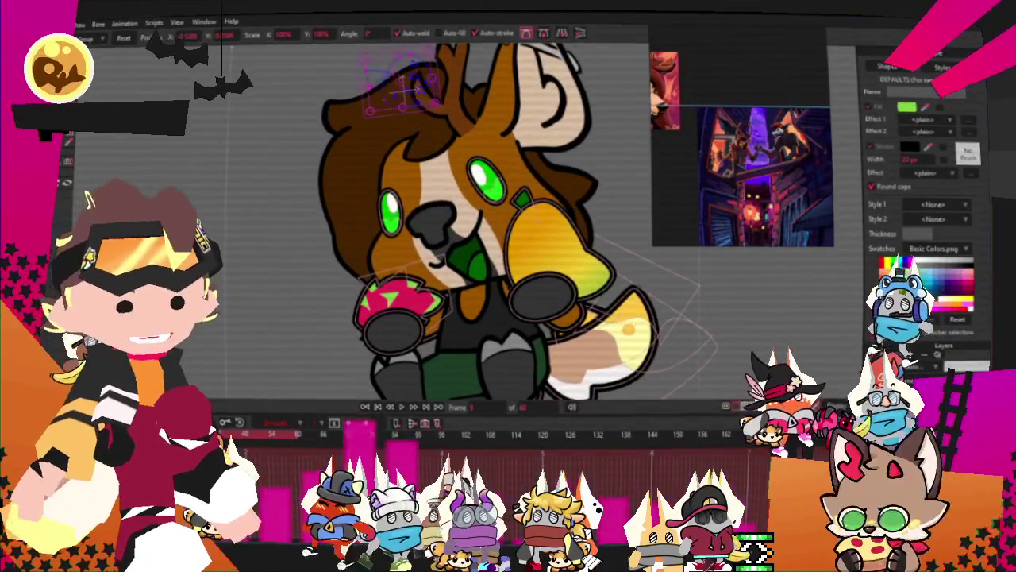
{"action": "key", "text": "g"}
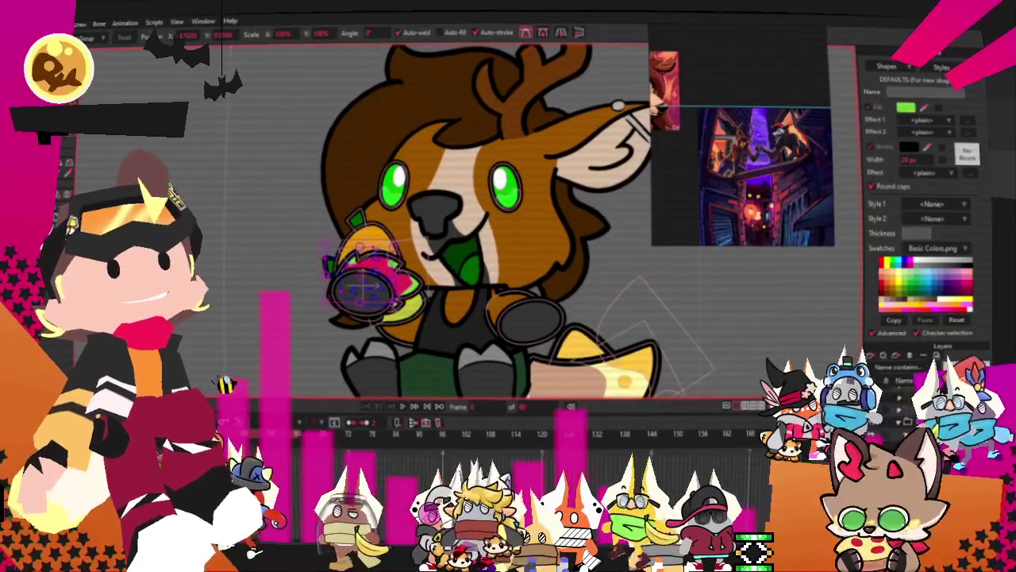
{"action": "scroll", "coordinate": [340, 264], "scroll_direction": "up", "scroll_amount": 2}
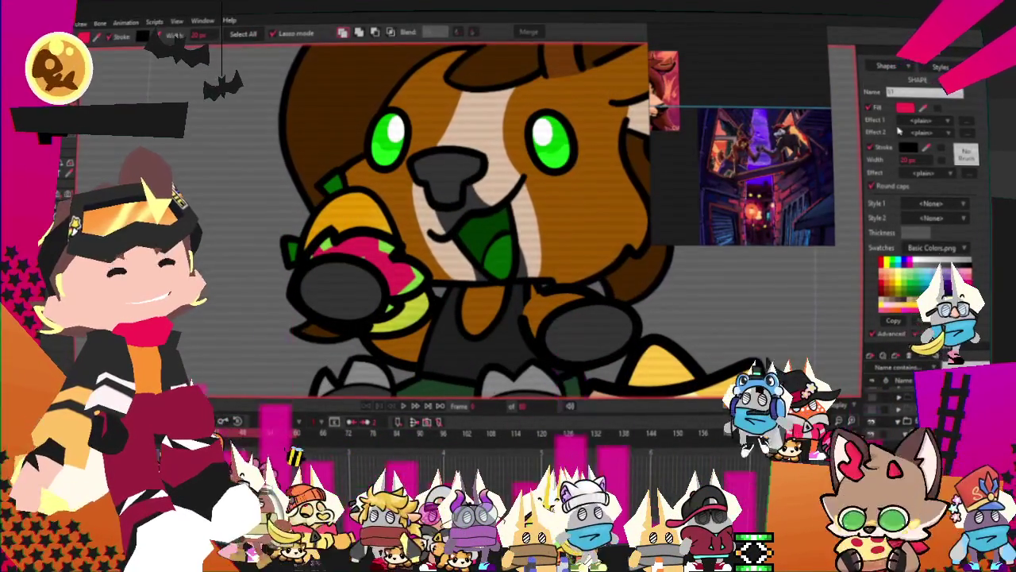
Apply a Gradient fill effect with a dark red stop to the pink flesh, then play it back.
{"action": "left_click", "coordinate": [926, 120]}
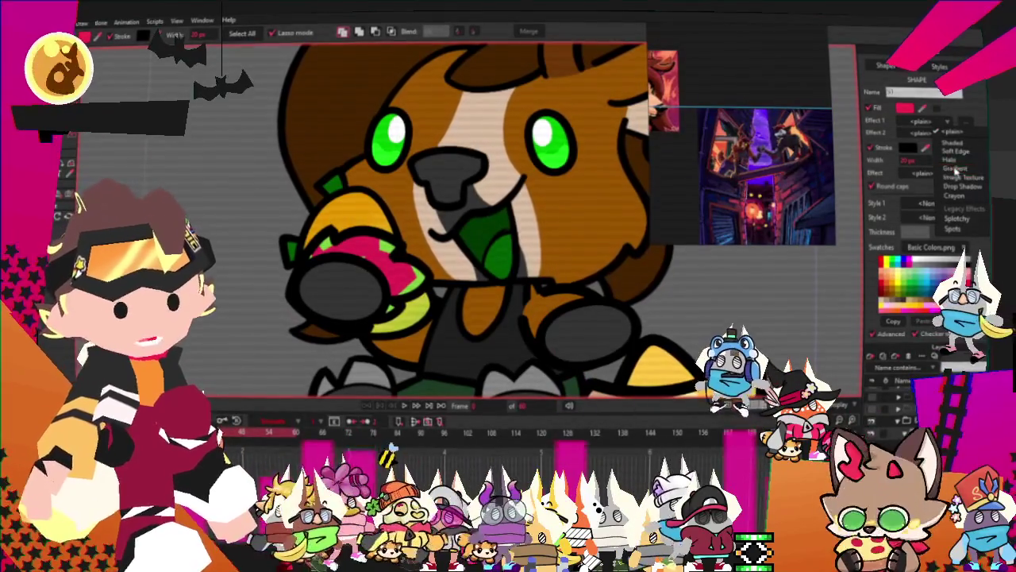
{"action": "left_click", "coordinate": [953, 199]}
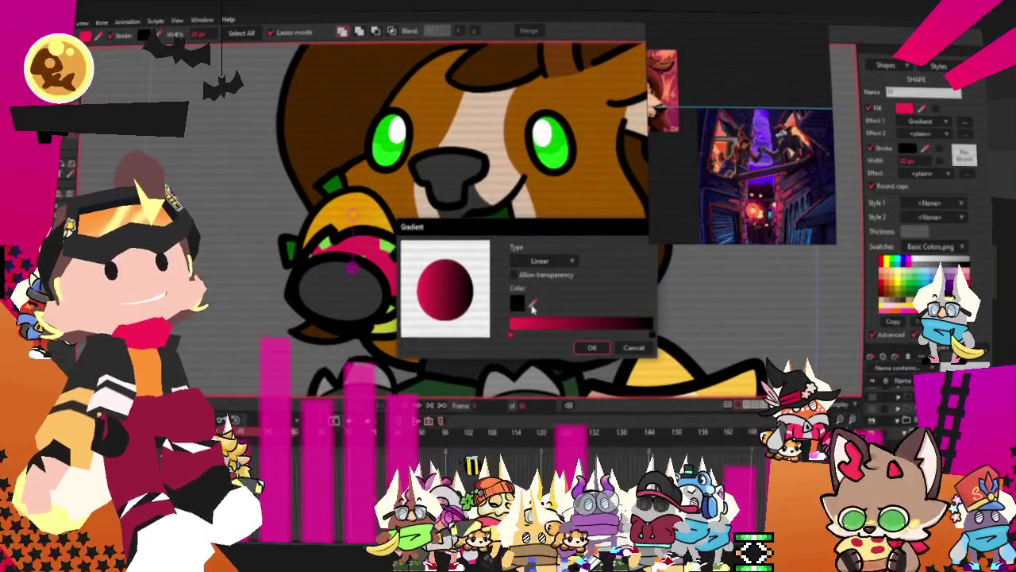
{"action": "left_click", "coordinate": [517, 305]}
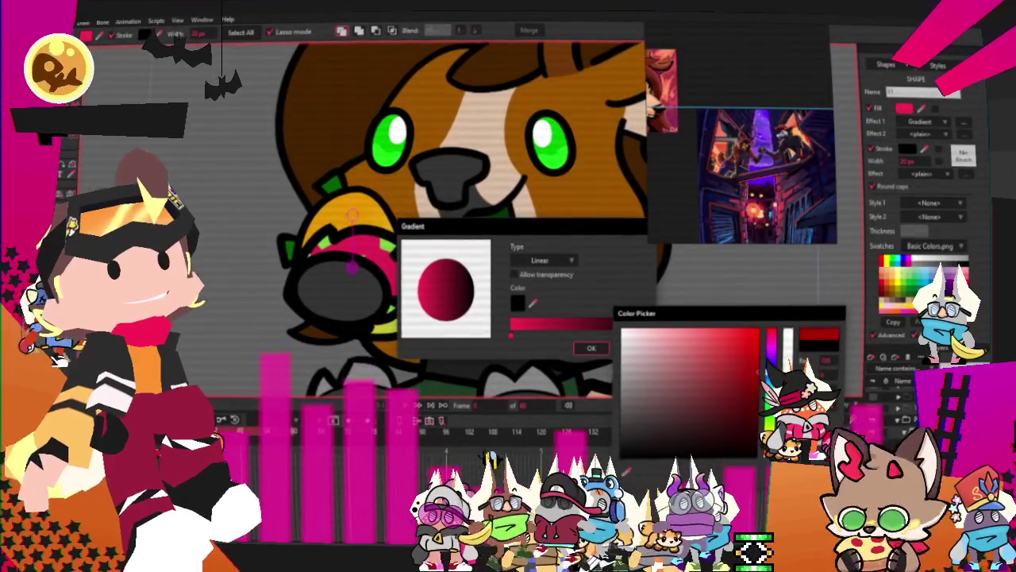
{"action": "left_click", "coordinate": [591, 348]}
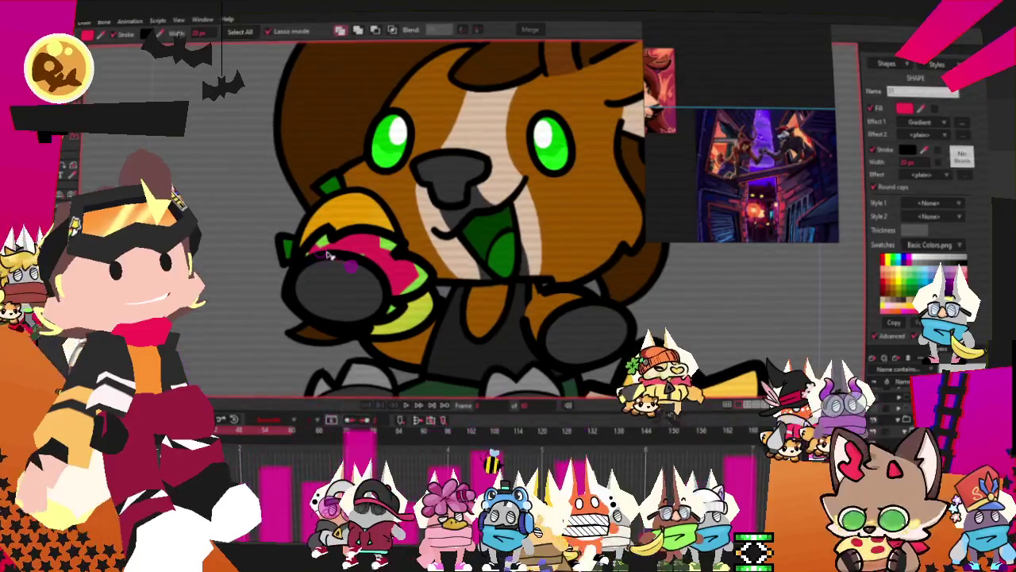
{"action": "left_click", "coordinate": [364, 274]}
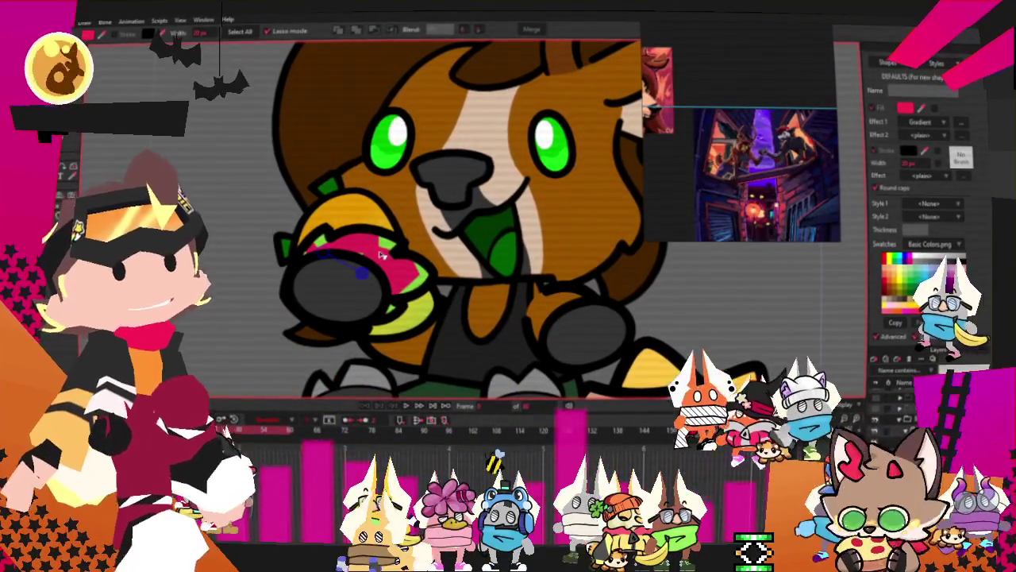
{"action": "scroll", "coordinate": [329, 262], "scroll_direction": "down", "scroll_amount": 2}
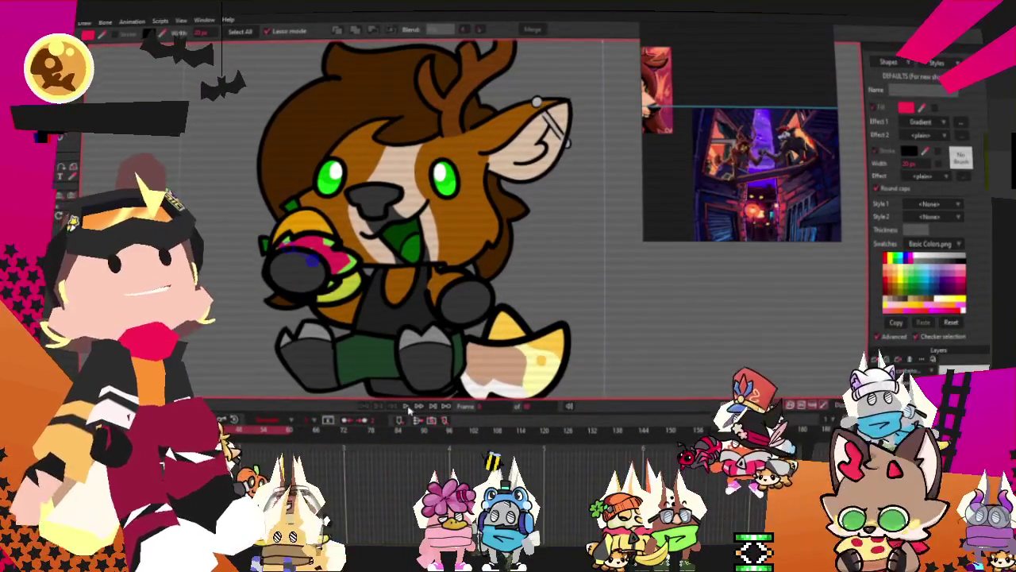
{"action": "key", "text": "space"}
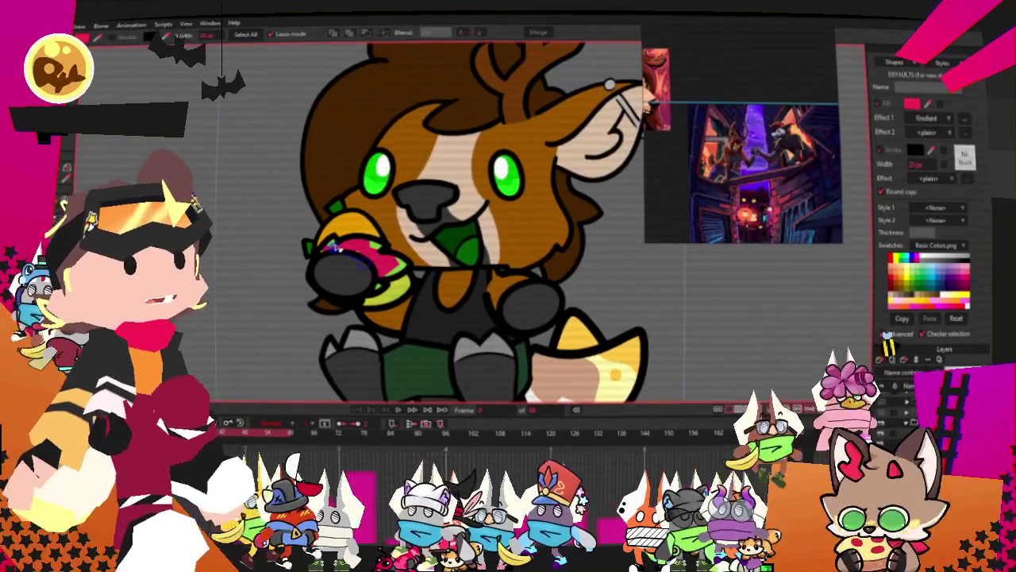
Set the gradient stops to deeper red, green and orange, add another stop, and apply.
{"action": "left_click", "coordinate": [969, 117]}
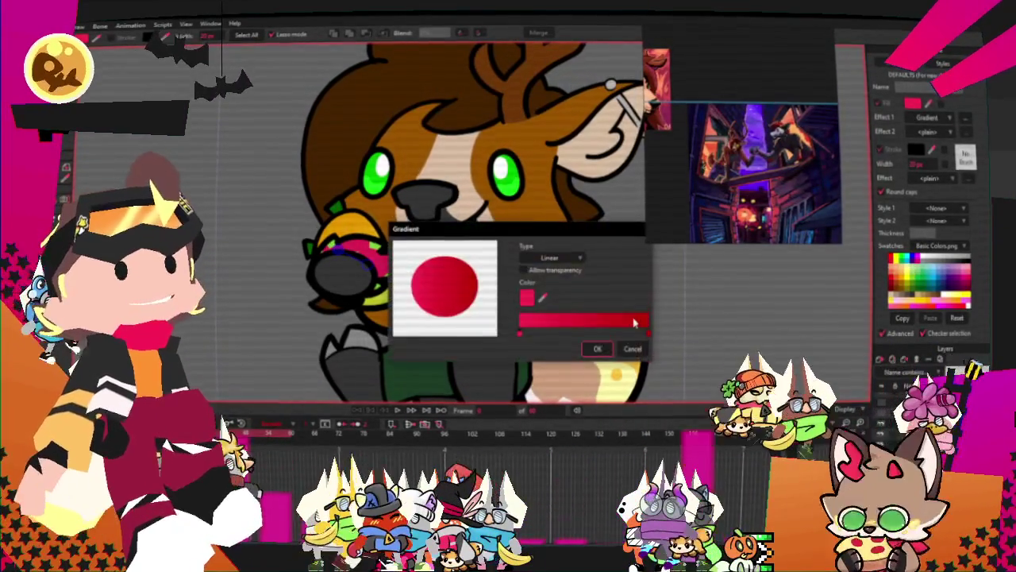
{"action": "left_click", "coordinate": [650, 334]}
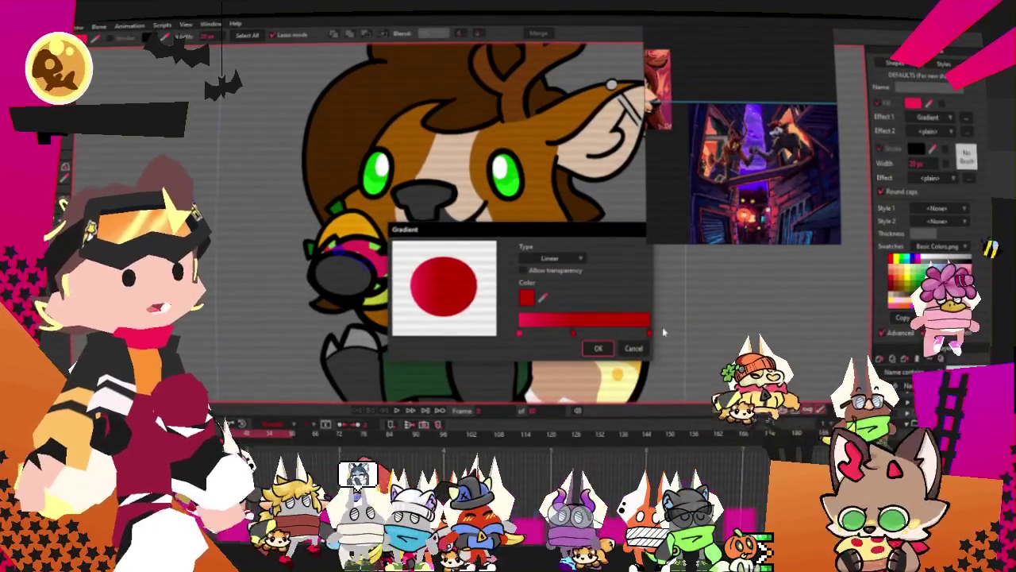
{"action": "left_click", "coordinate": [526, 297]}
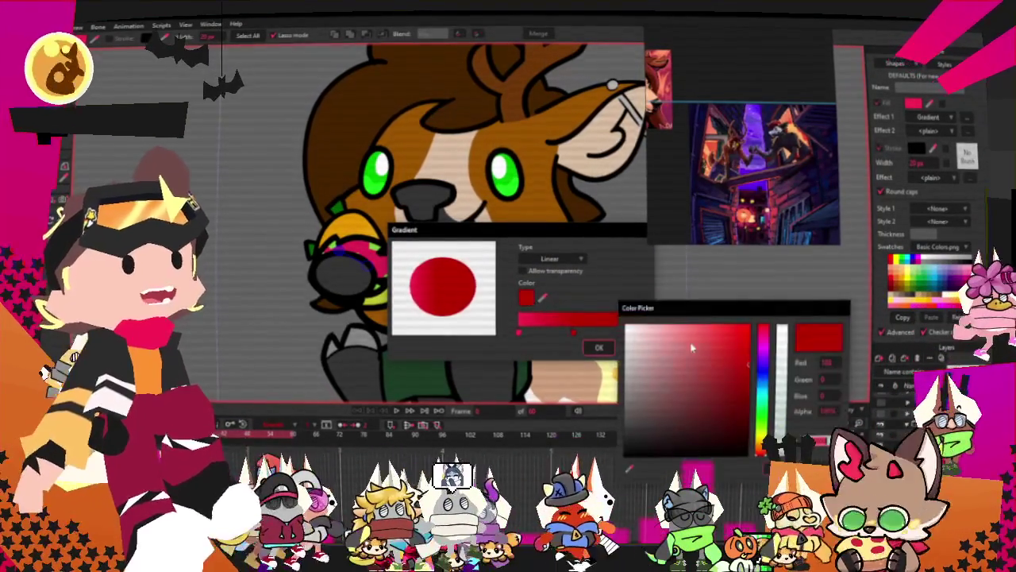
{"action": "left_click", "coordinate": [763, 413]}
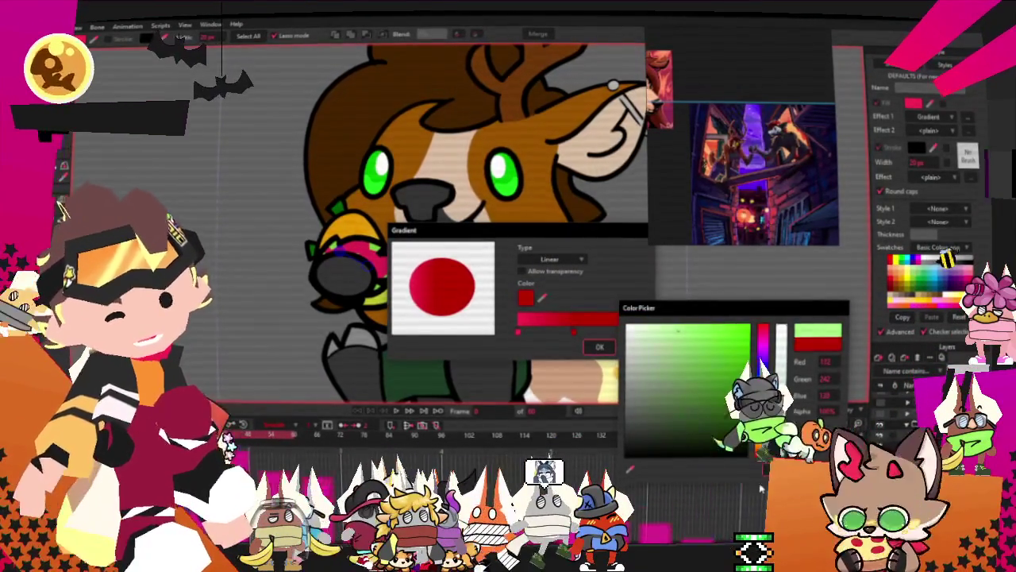
{"action": "left_click", "coordinate": [755, 494]}
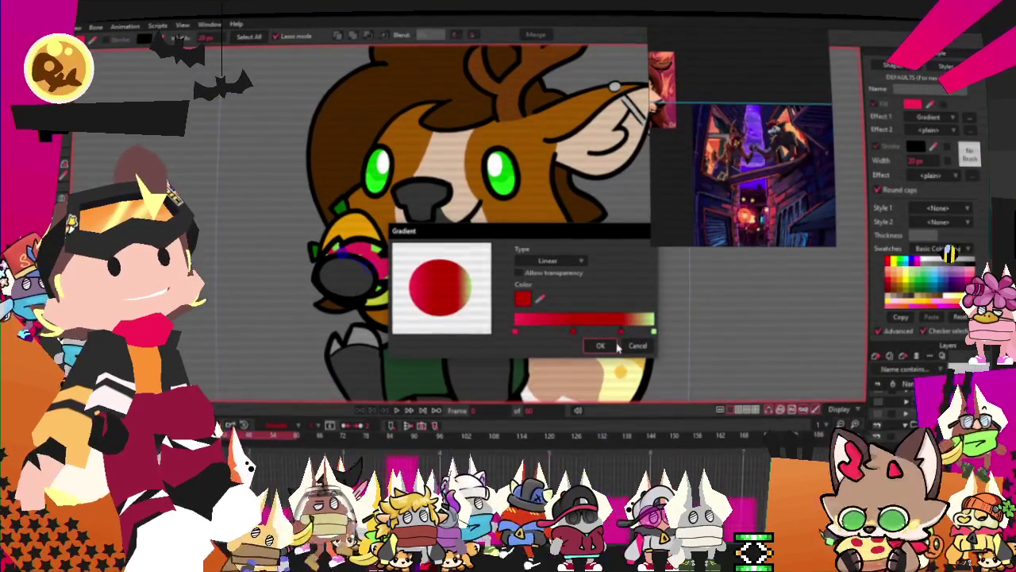
{"action": "left_click", "coordinate": [525, 299]}
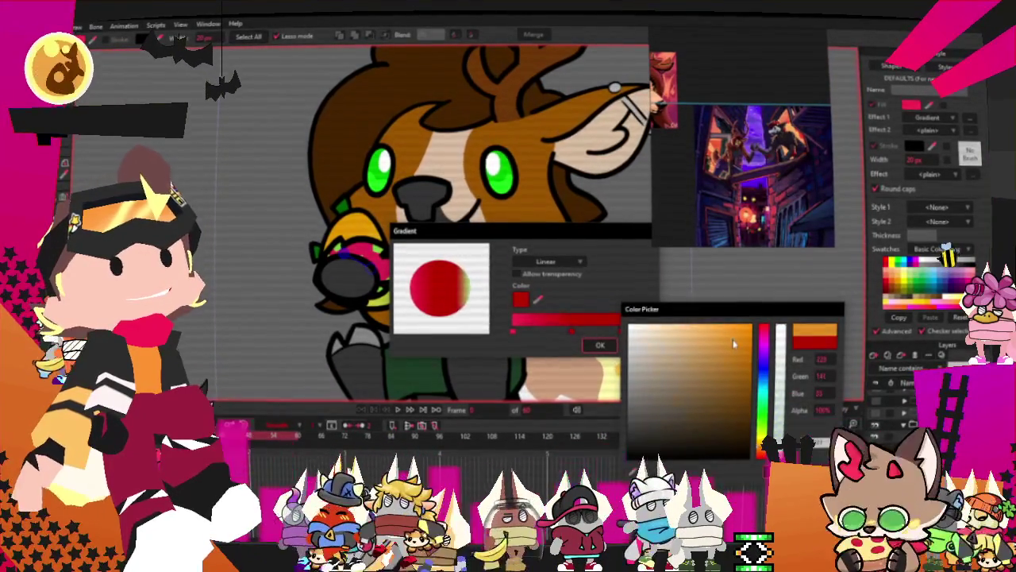
{"action": "left_click", "coordinate": [735, 340]}
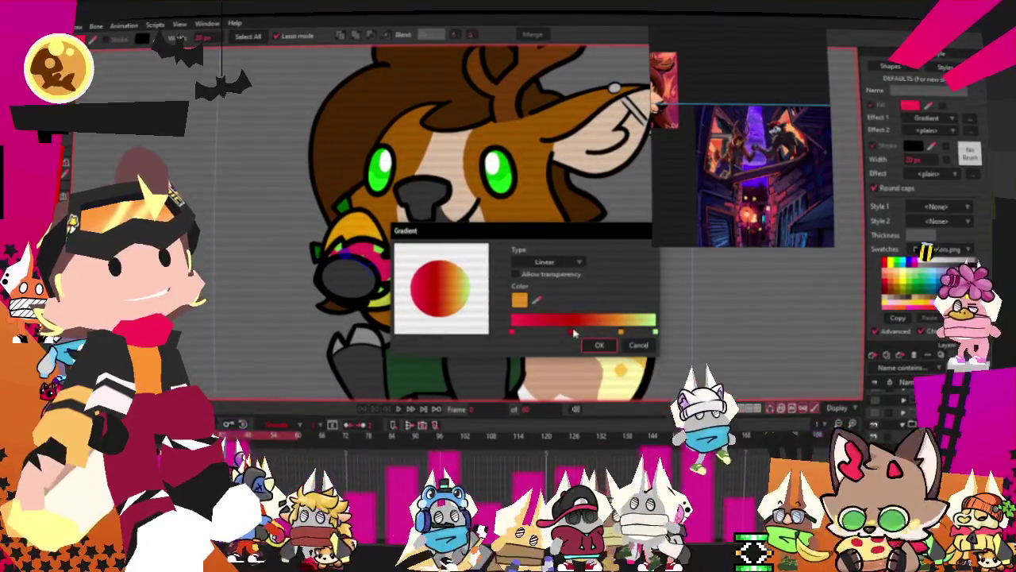
{"action": "left_click", "coordinate": [612, 332]}
{"action": "left_click", "coordinate": [599, 345]}
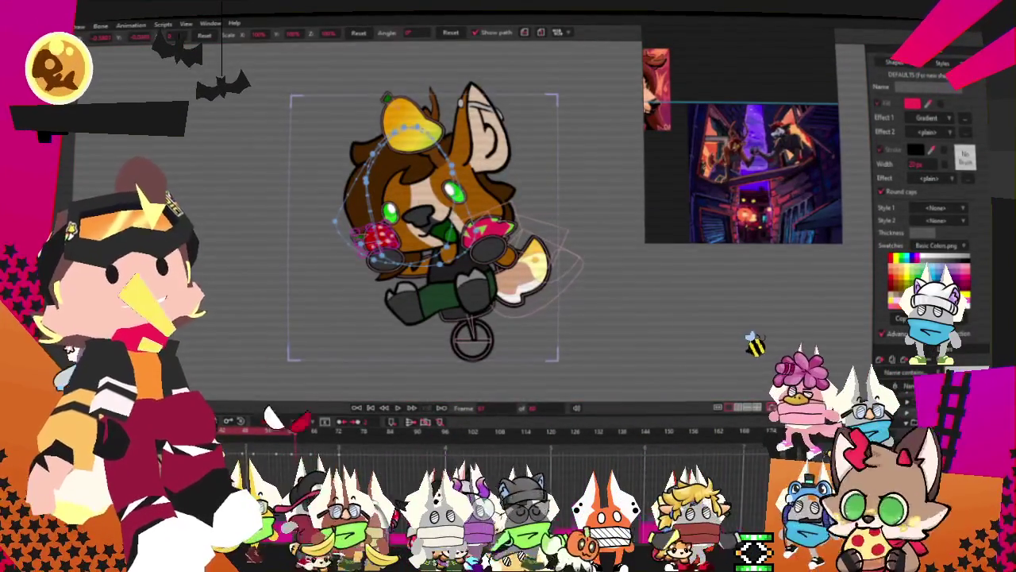
Set the juggling animation's timeline keyframes to Linear interpolation.
{"action": "scroll", "coordinate": [398, 242], "scroll_direction": "up", "scroll_amount": 3}
{"action": "scroll", "coordinate": [398, 243], "scroll_direction": "up", "scroll_amount": 3}
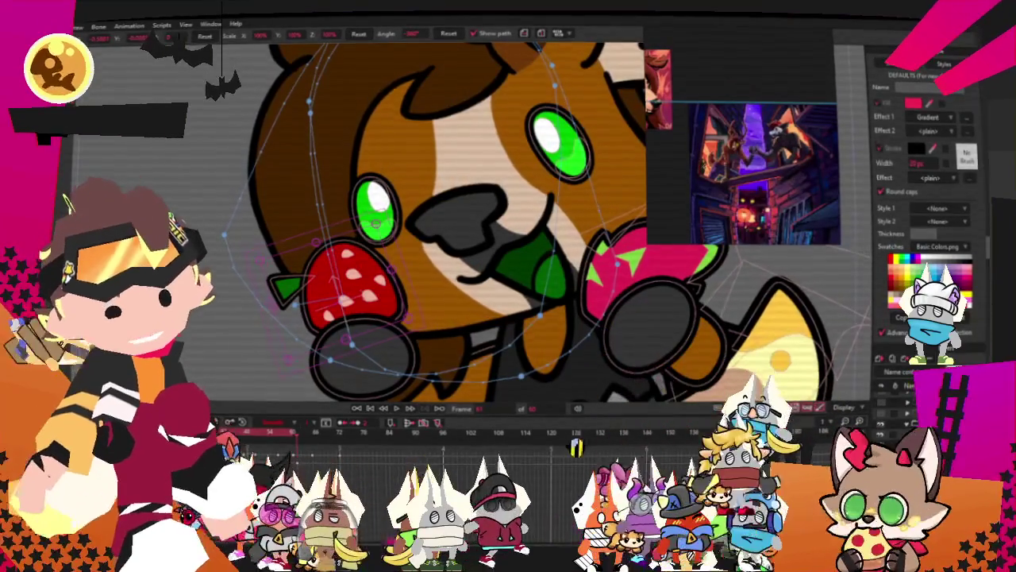
{"action": "scroll", "coordinate": [493, 335], "scroll_direction": "down", "scroll_amount": 3}
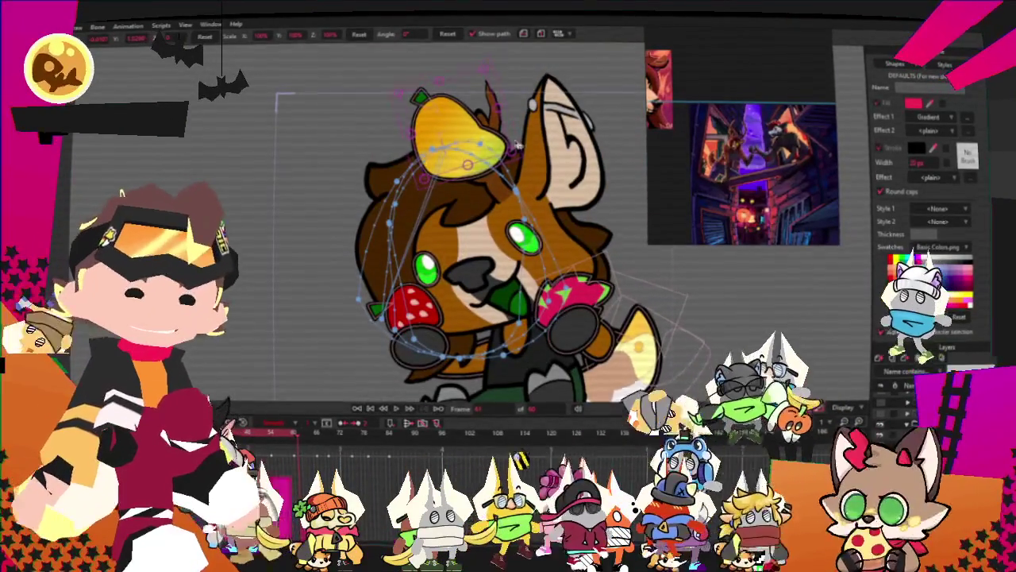
{"action": "scroll", "coordinate": [595, 98], "scroll_direction": "down", "scroll_amount": 1}
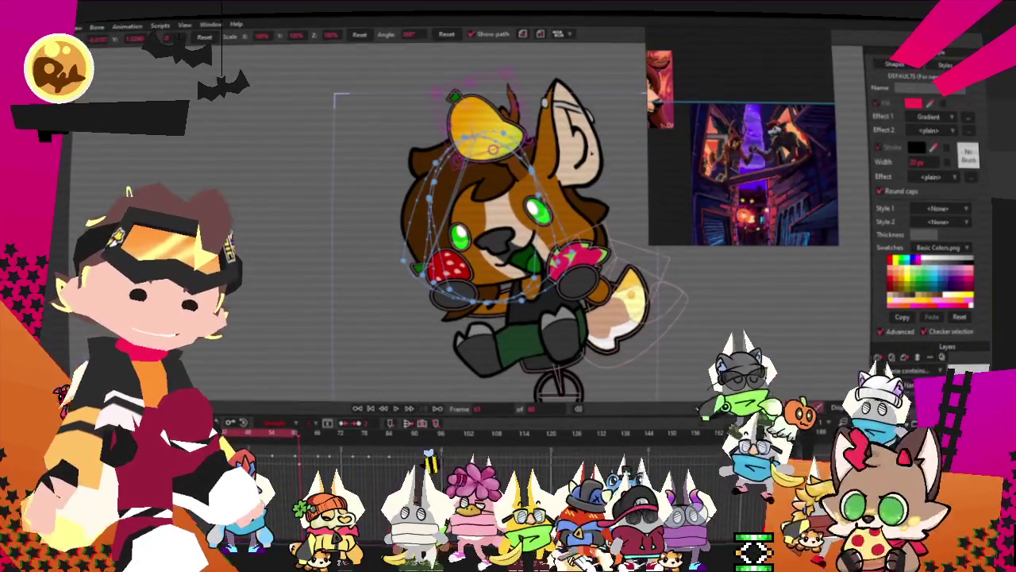
{"action": "scroll", "coordinate": [613, 236], "scroll_direction": "up", "scroll_amount": 2}
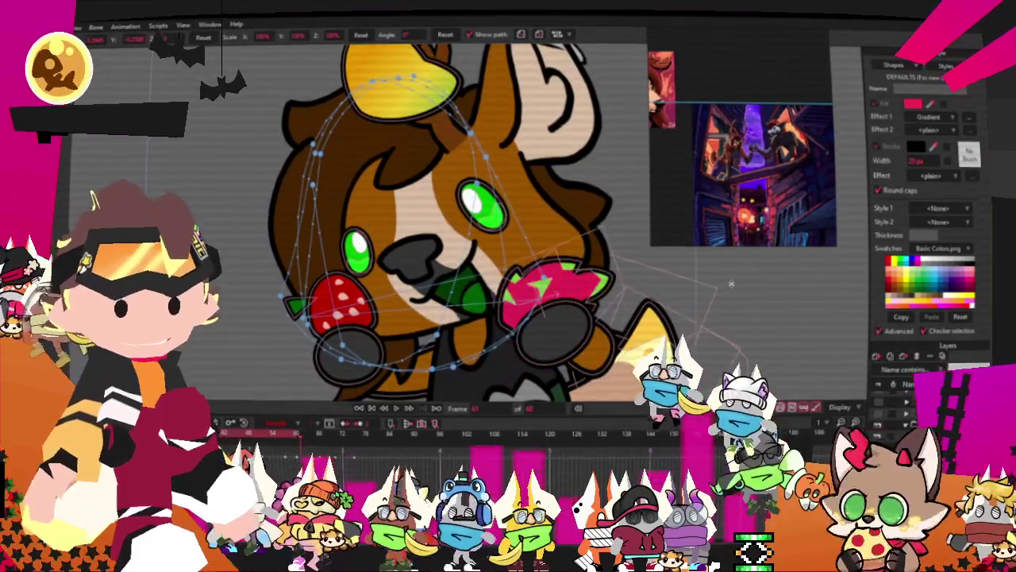
{"action": "scroll", "coordinate": [453, 262], "scroll_direction": "down", "scroll_amount": 3}
{"action": "scroll", "coordinate": [453, 286], "scroll_direction": "down", "scroll_amount": 1}
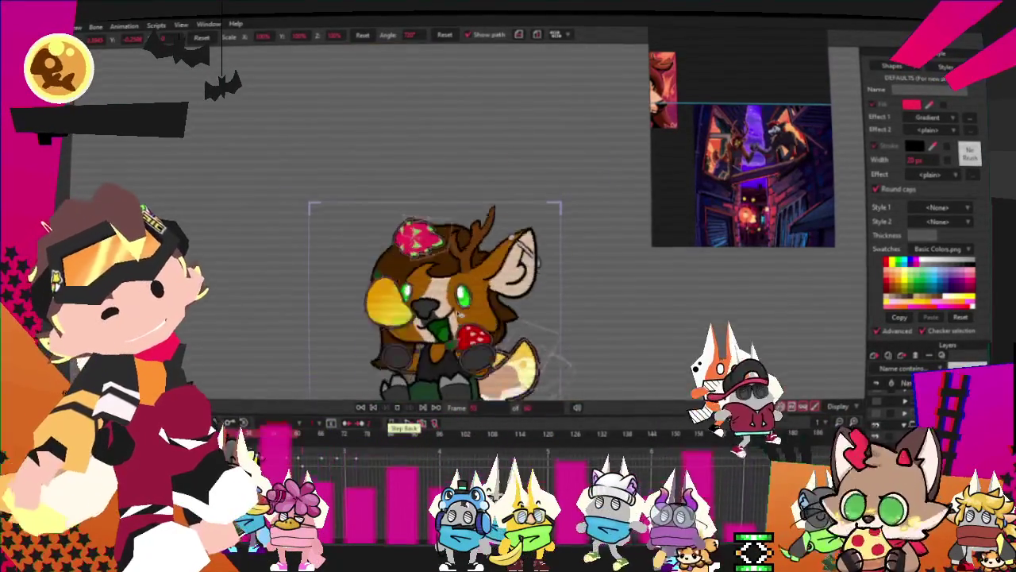
{"action": "scroll", "coordinate": [477, 365], "scroll_direction": "up", "scroll_amount": 2}
{"action": "scroll", "coordinate": [448, 302], "scroll_direction": "down", "scroll_amount": 3}
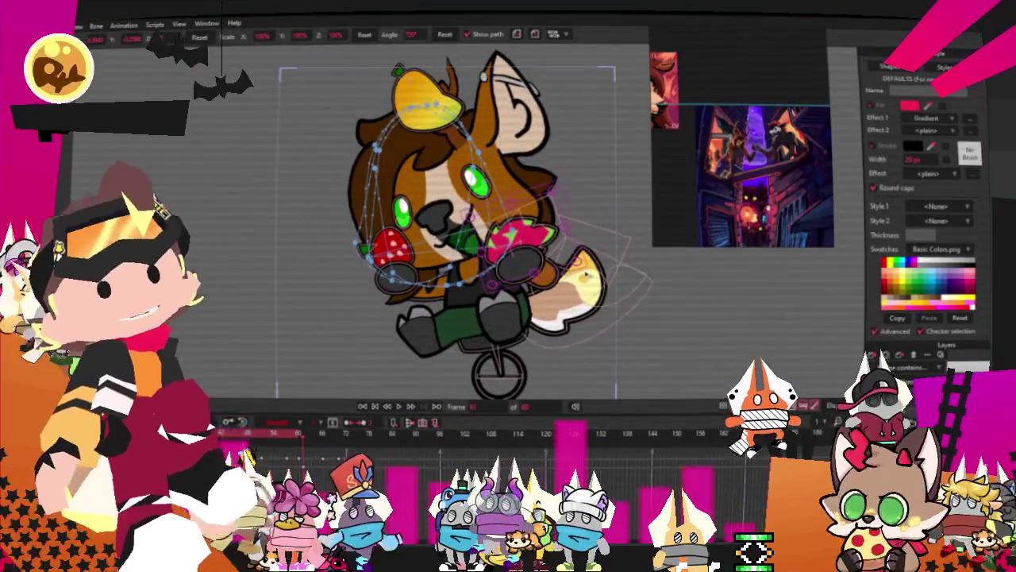
{"action": "scroll", "coordinate": [572, 252], "scroll_direction": "up", "scroll_amount": 2}
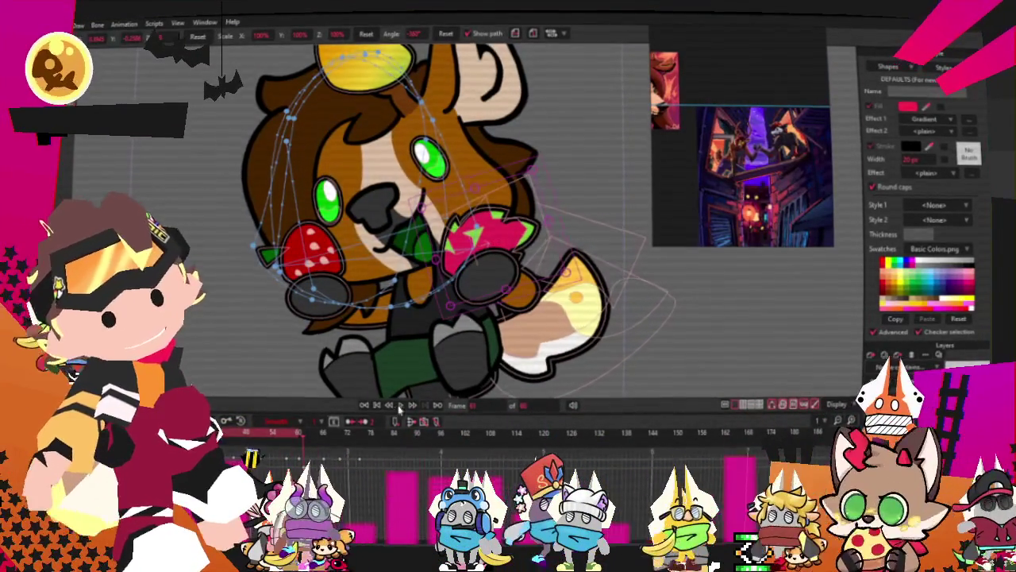
{"action": "scroll", "coordinate": [413, 407], "scroll_direction": "down", "scroll_amount": 3}
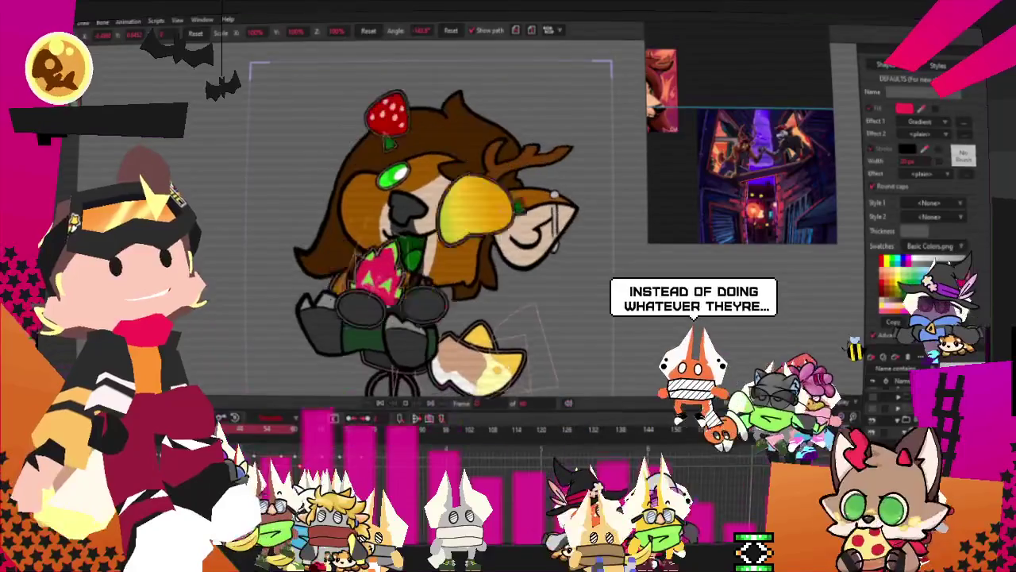
{"action": "right_click", "coordinate": [299, 419]}
{"action": "left_click", "coordinate": [324, 419]}
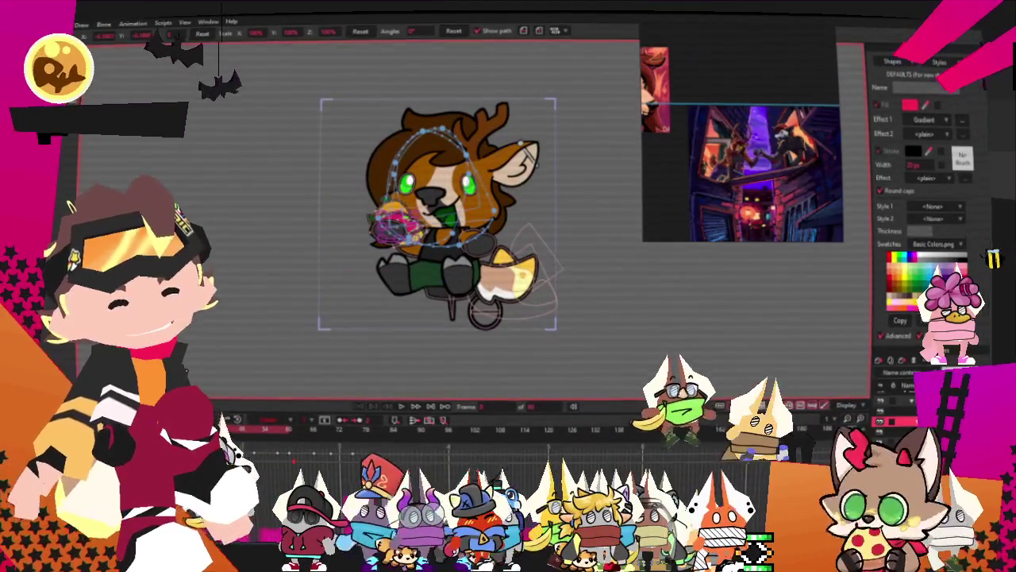
Recolour the deer's foot shape from beige to orange.
{"action": "left_click", "coordinate": [393, 222]}
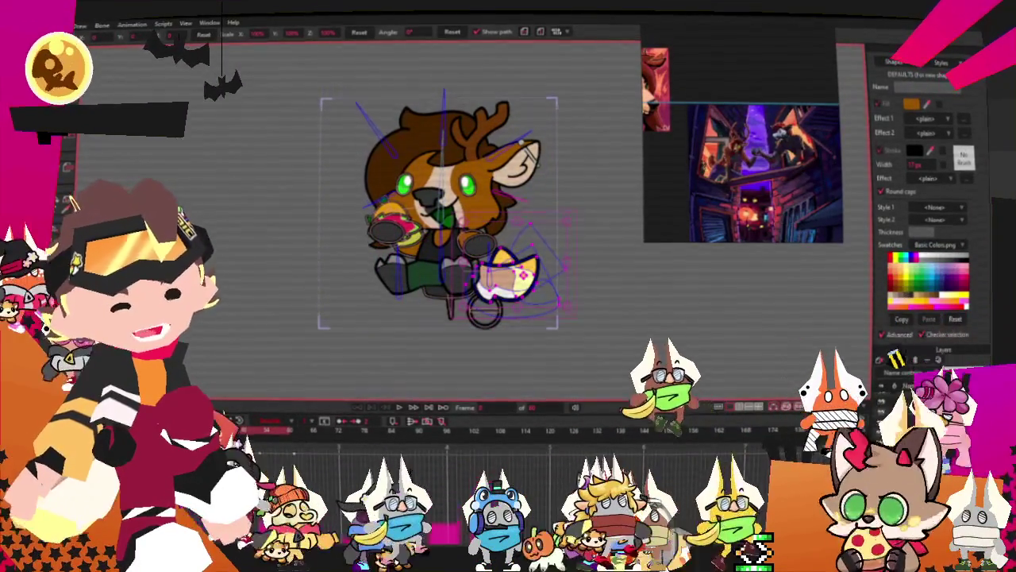
{"action": "scroll", "coordinate": [596, 296], "scroll_direction": "up", "scroll_amount": 2}
{"action": "scroll", "coordinate": [595, 296], "scroll_direction": "up", "scroll_amount": 2}
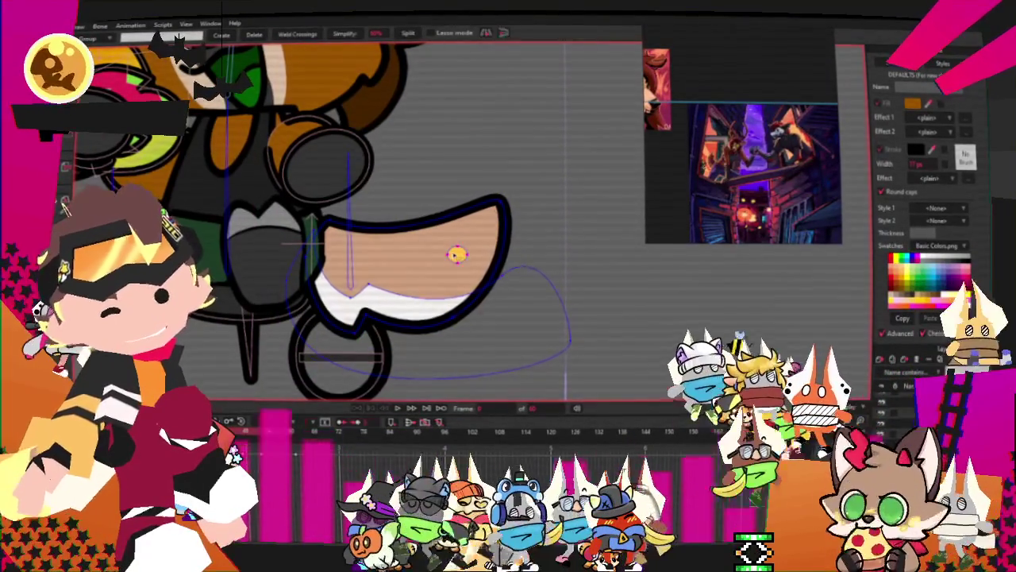
{"action": "key", "text": "Delete"}
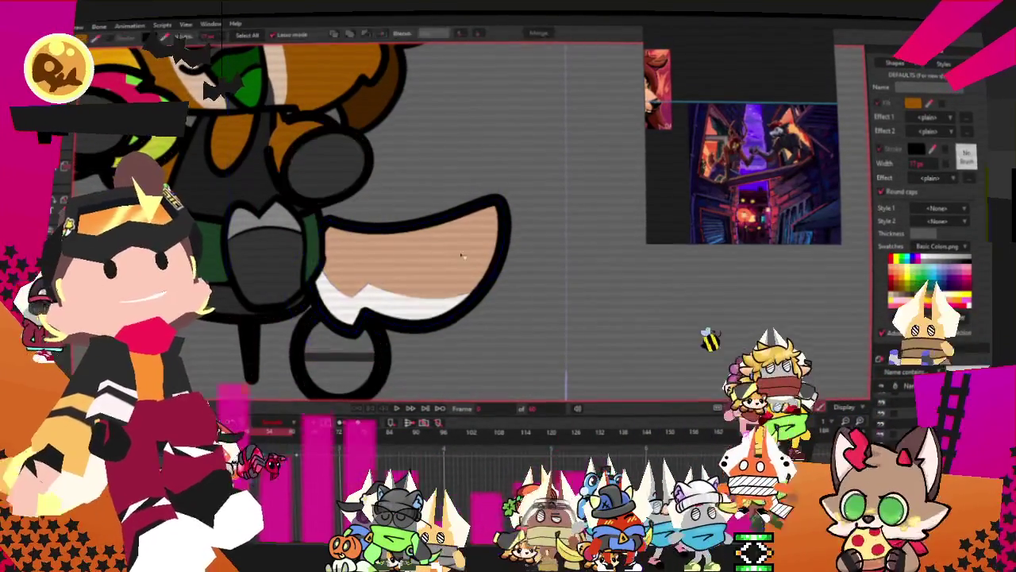
{"action": "key", "text": "space"}
{"action": "left_click", "coordinate": [389, 302]}
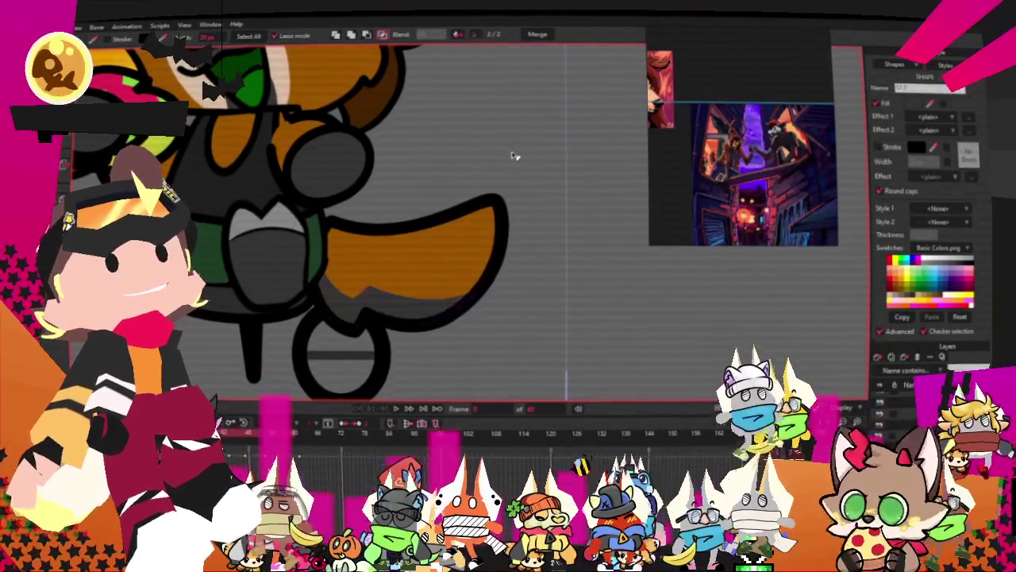
Pull the two points at the foot's tip up and inward to reshape it.
{"action": "left_click_drag", "start_coordinate": [301, 349], "coordinate": [570, 340]}
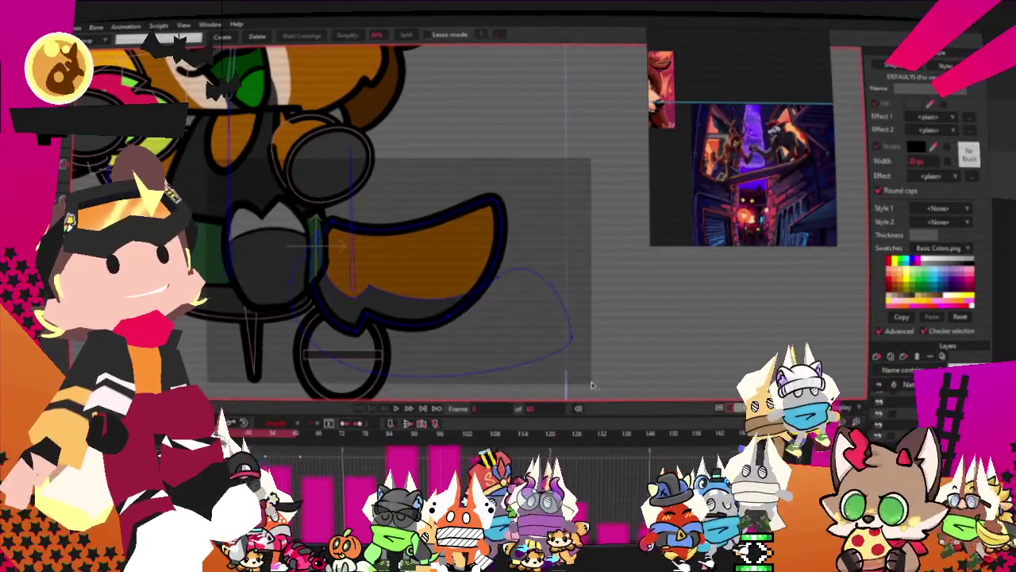
{"action": "scroll", "coordinate": [459, 133], "scroll_direction": "down", "scroll_amount": 2}
{"action": "scroll", "coordinate": [447, 220], "scroll_direction": "up", "scroll_amount": 2}
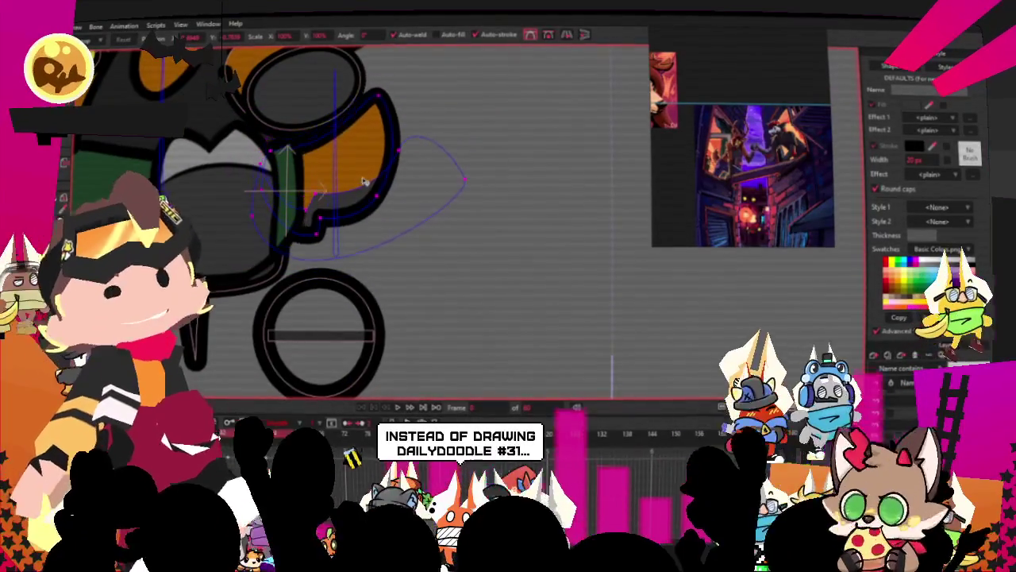
{"action": "scroll", "coordinate": [362, 181], "scroll_direction": "up", "scroll_amount": 1}
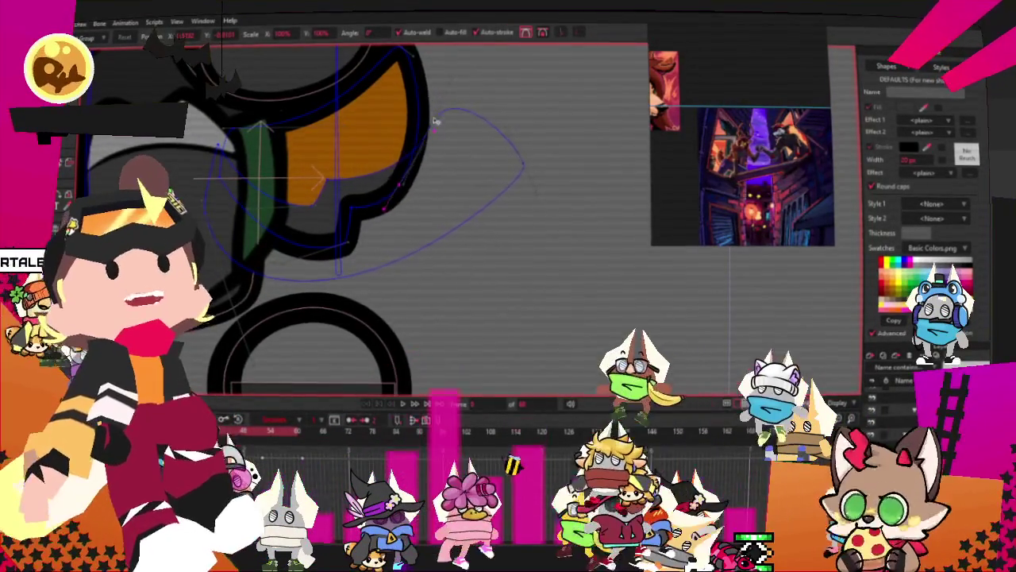
{"action": "scroll", "coordinate": [447, 128], "scroll_direction": "down", "scroll_amount": 3}
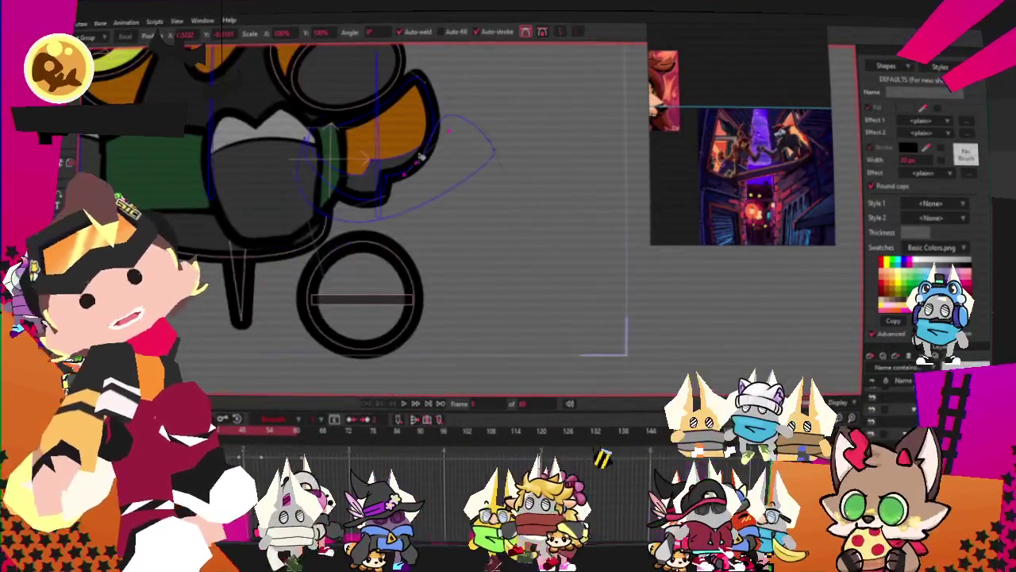
{"action": "scroll", "coordinate": [371, 159], "scroll_direction": "up", "scroll_amount": 2}
{"action": "key", "text": "g"}
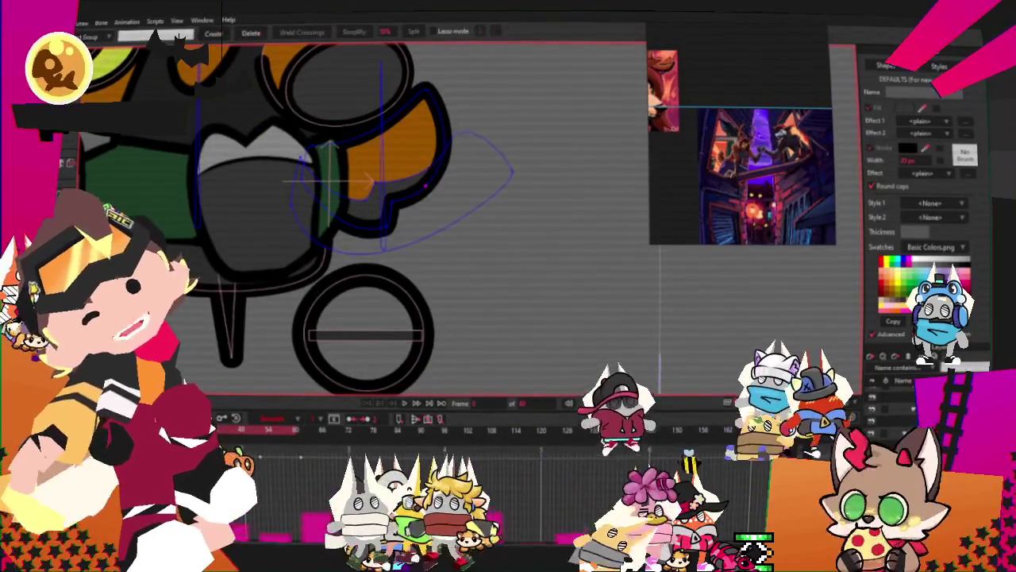
{"action": "left_click_drag", "start_coordinate": [468, 135], "coordinate": [460, 142]}
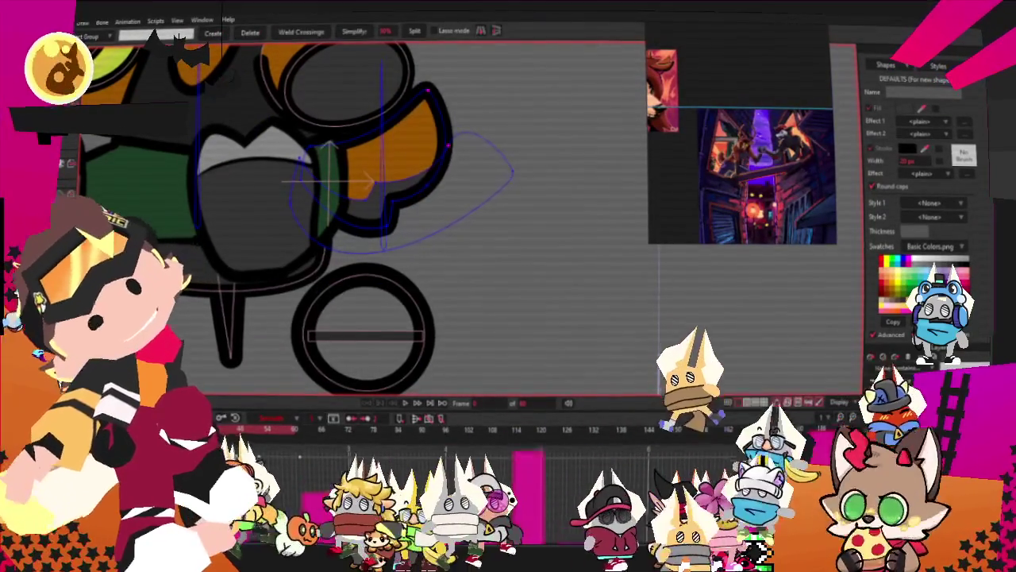
{"action": "key", "text": "t"}
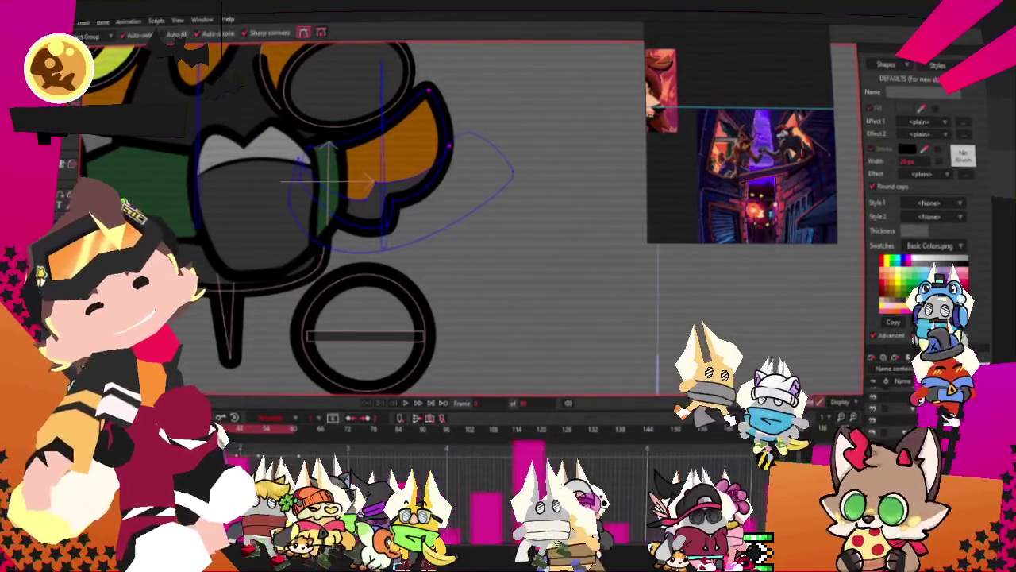
{"action": "scroll", "coordinate": [475, 166], "scroll_direction": "up", "scroll_amount": 2}
{"action": "mouse_move", "coordinate": [475, 167]}
{"action": "left_mouse_down"}
{"action": "mouse_move", "coordinate": [449, 183]}
{"action": "mouse_move", "coordinate": [460, 219]}
{"action": "left_mouse_up"}
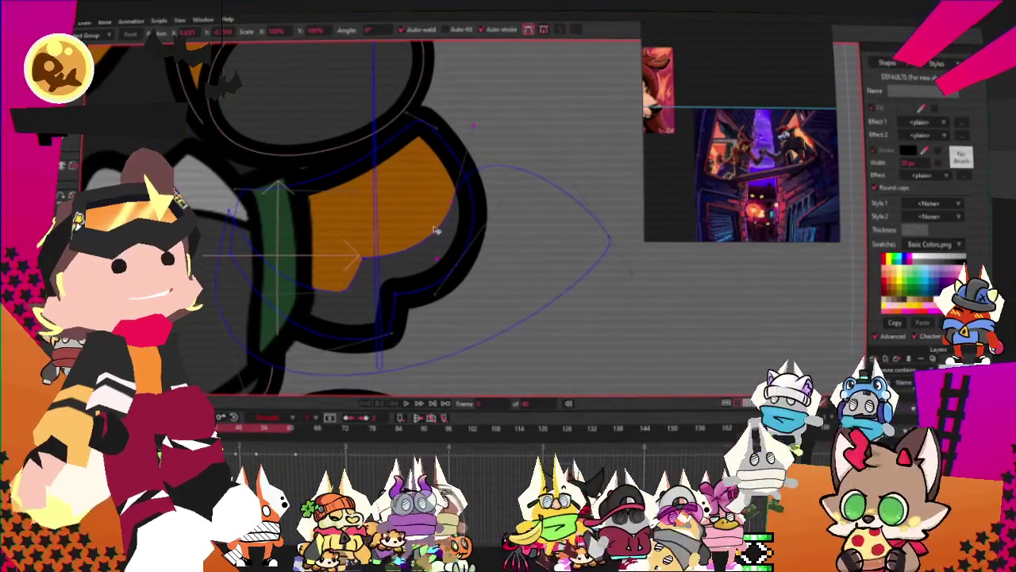
{"action": "scroll", "coordinate": [390, 284], "scroll_direction": "down", "scroll_amount": 2}
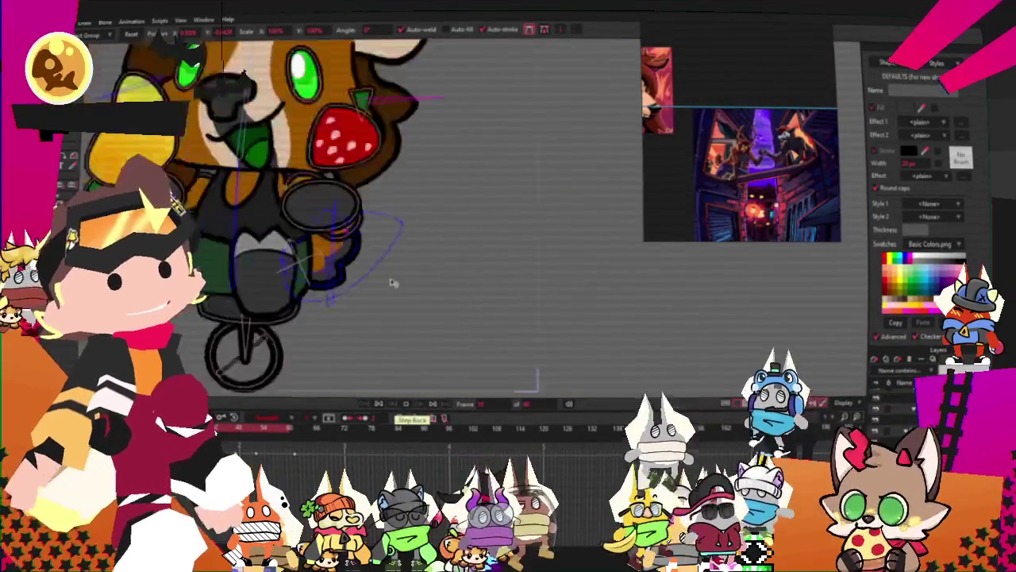
{"action": "scroll", "coordinate": [386, 291], "scroll_direction": "down", "scroll_amount": 2}
{"action": "scroll", "coordinate": [383, 308], "scroll_direction": "down", "scroll_amount": 1}
{"action": "scroll", "coordinate": [389, 305], "scroll_direction": "down", "scroll_amount": 1}
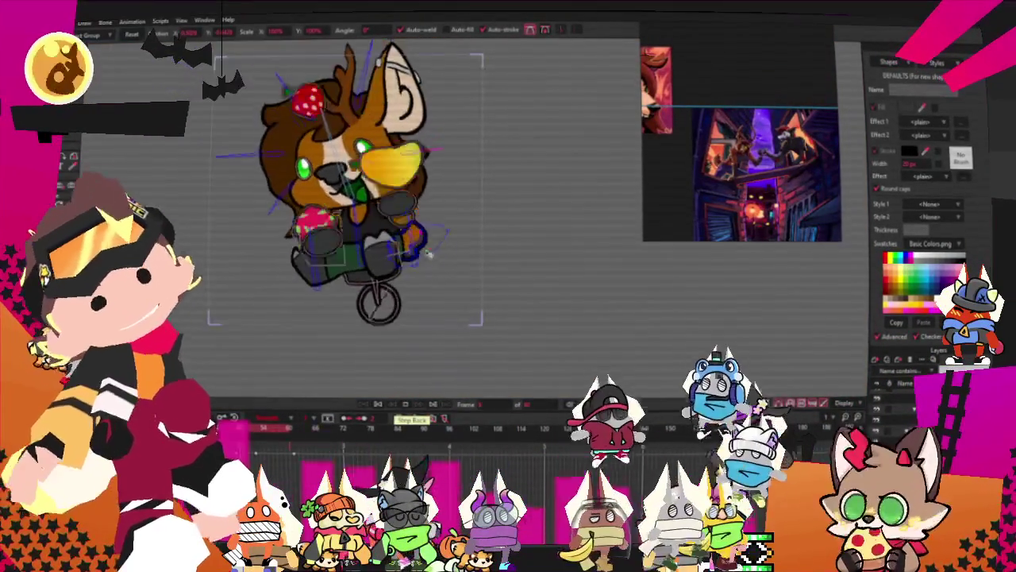
{"action": "left_click", "coordinate": [379, 406]}
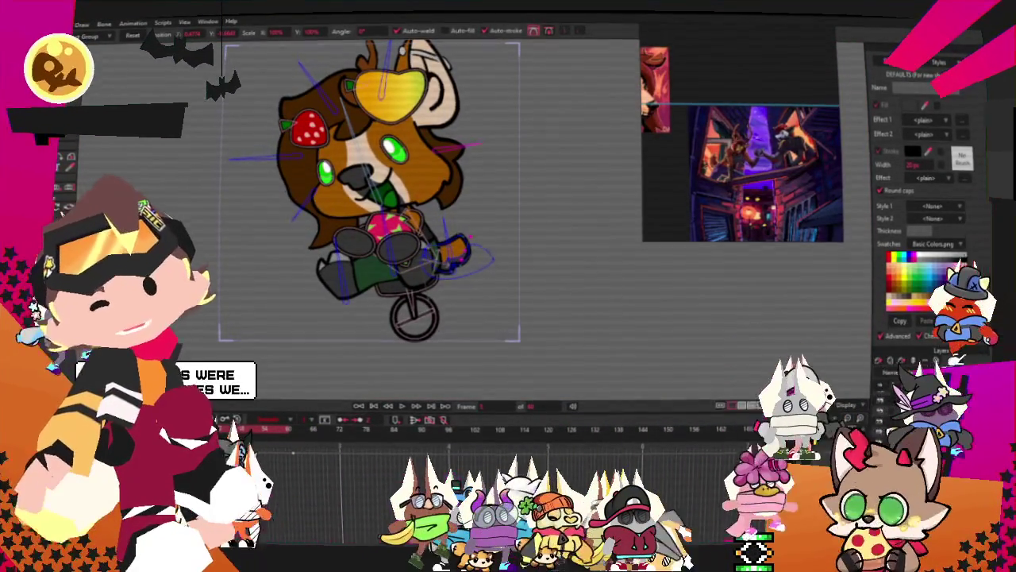
{"action": "key", "text": "alt+f"}
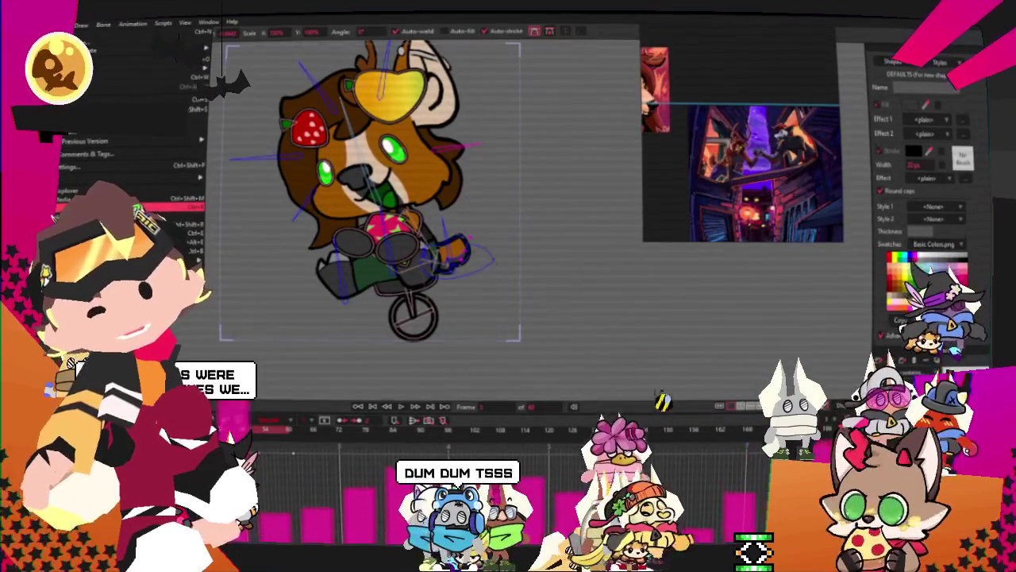
{"action": "key", "text": "Escape"}
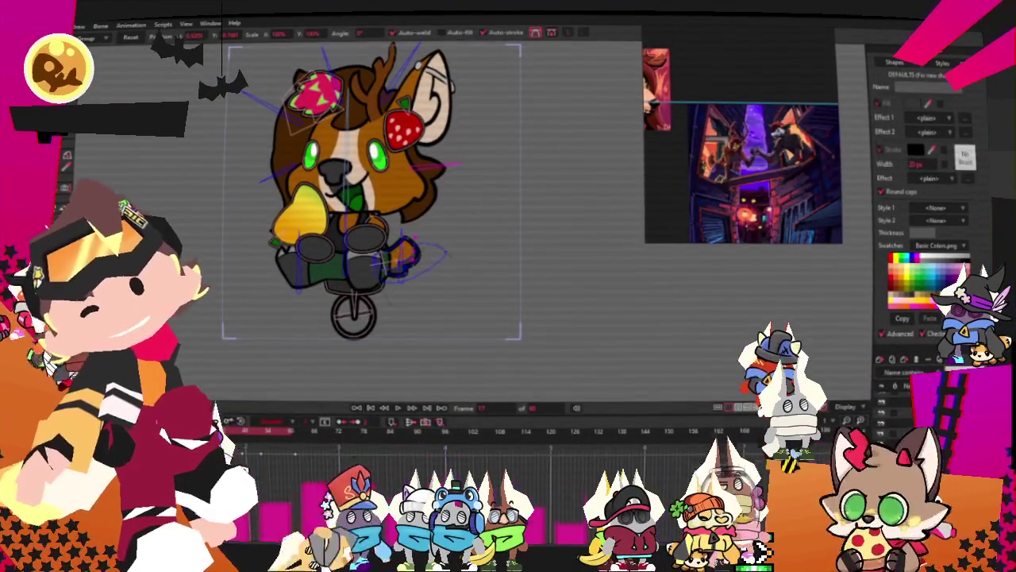
{"action": "key", "text": "alt+f"}
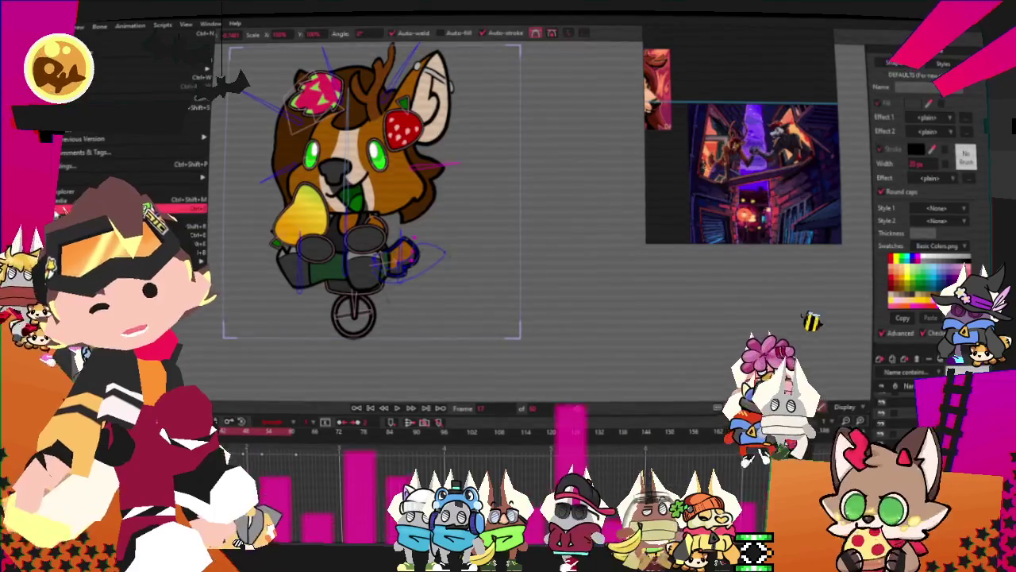
{"action": "key", "text": "Return"}
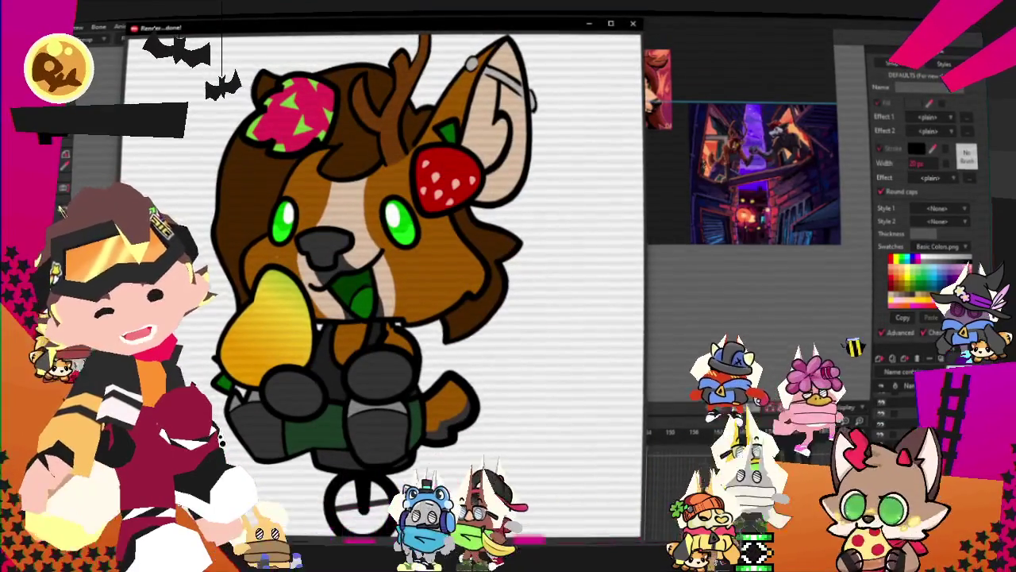
{"action": "left_click", "coordinate": [634, 23]}
{"action": "key", "text": "alt+f"}
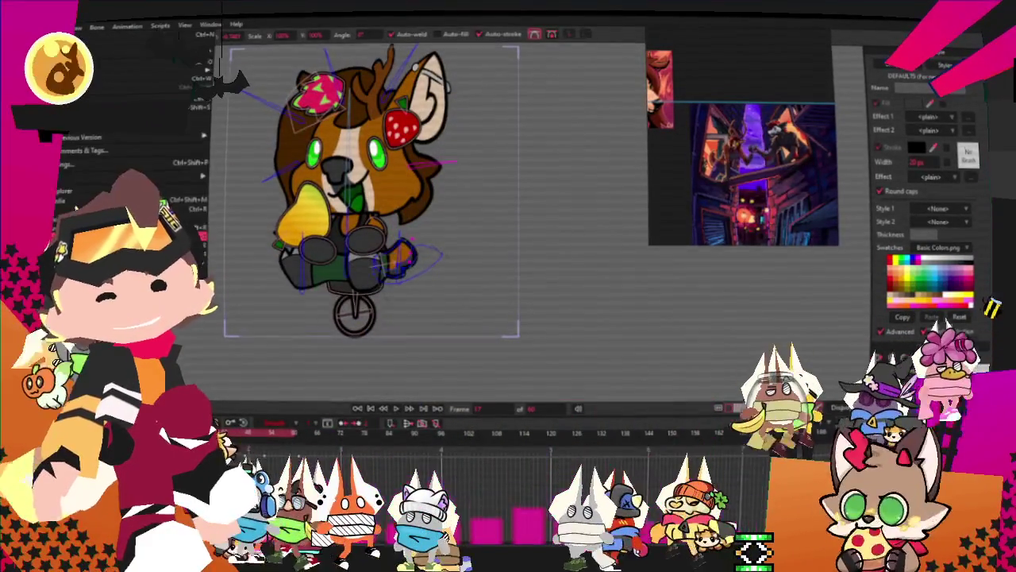
{"action": "key", "text": "Escape"}
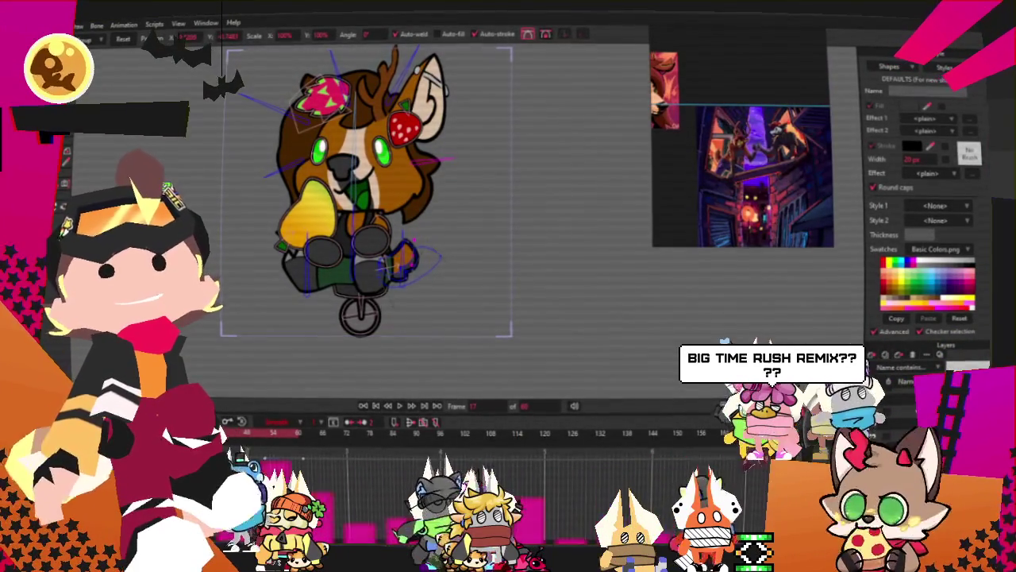
Zoom in on the face, select the green eye shape and return to frame 1.
{"action": "scroll", "coordinate": [370, 373], "scroll_direction": "up", "scroll_amount": 1}
{"action": "scroll", "coordinate": [370, 373], "scroll_direction": "up", "scroll_amount": 2}
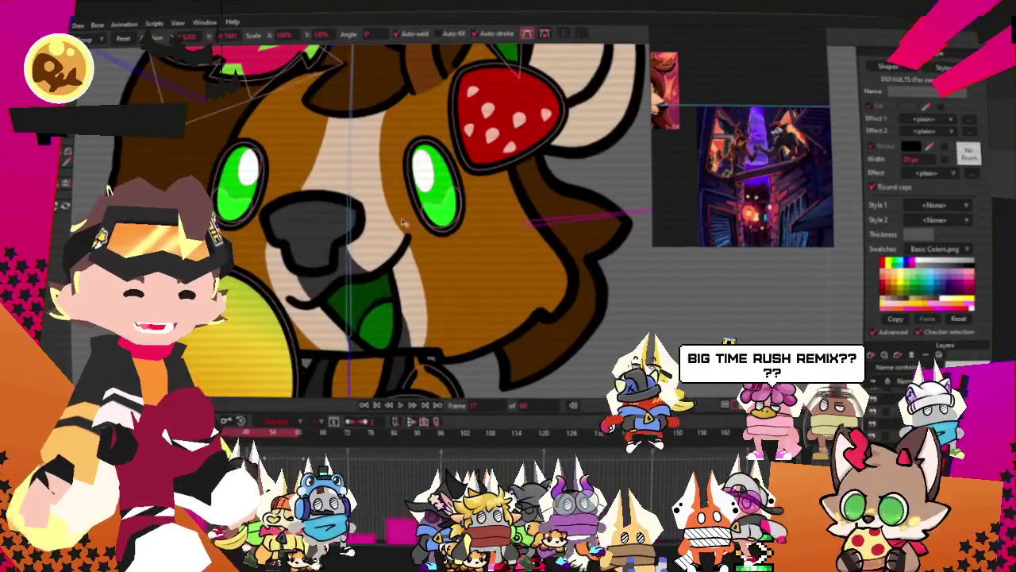
{"action": "scroll", "coordinate": [371, 374], "scroll_direction": "up", "scroll_amount": 2}
{"action": "left_click", "coordinate": [429, 369]}
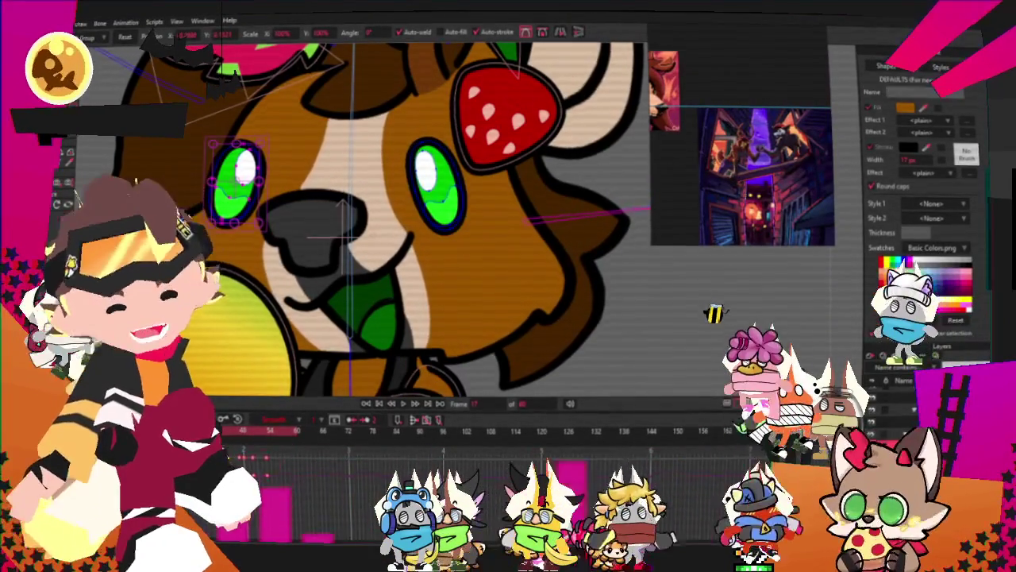
{"action": "key", "text": "ctrl+shift+Left"}
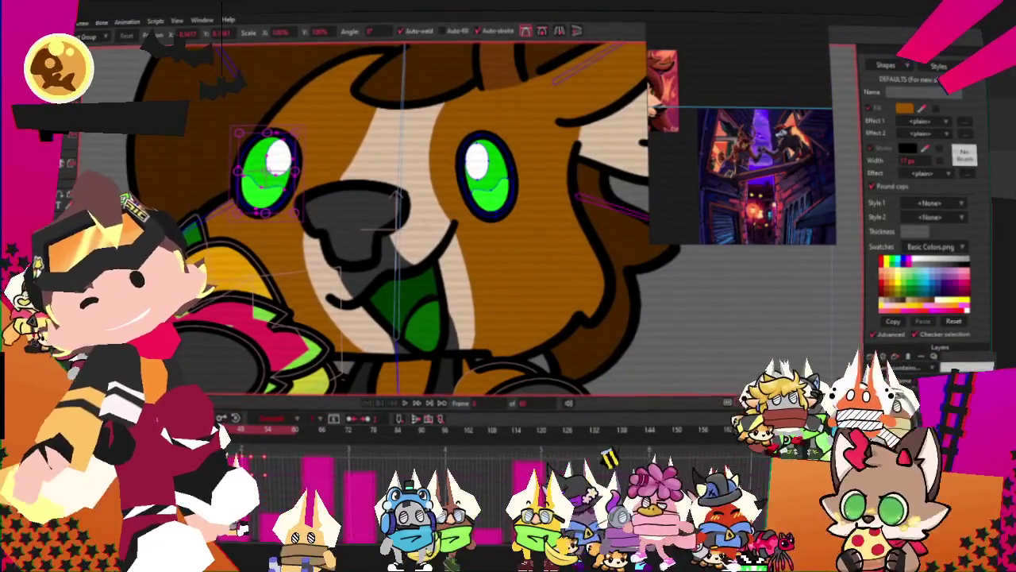
Draw a black freehand triangle as a lash on the eye's outer corner.
{"action": "key", "text": "r"}
{"action": "scroll", "coordinate": [217, 131], "scroll_direction": "up", "scroll_amount": 2}
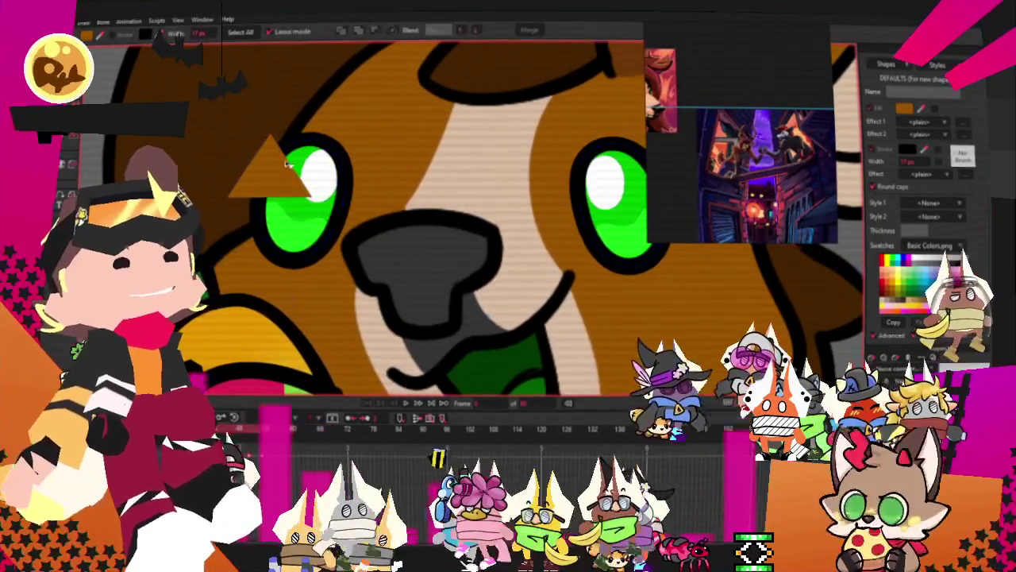
{"action": "key", "text": "b"}
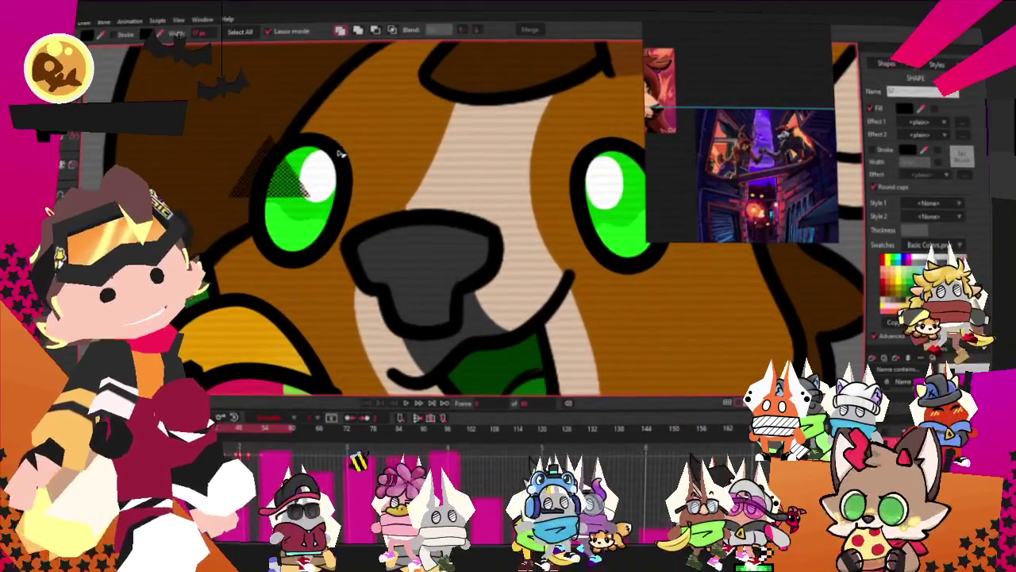
{"action": "left_click_drag", "start_coordinate": [338, 154], "coordinate": [266, 147]}
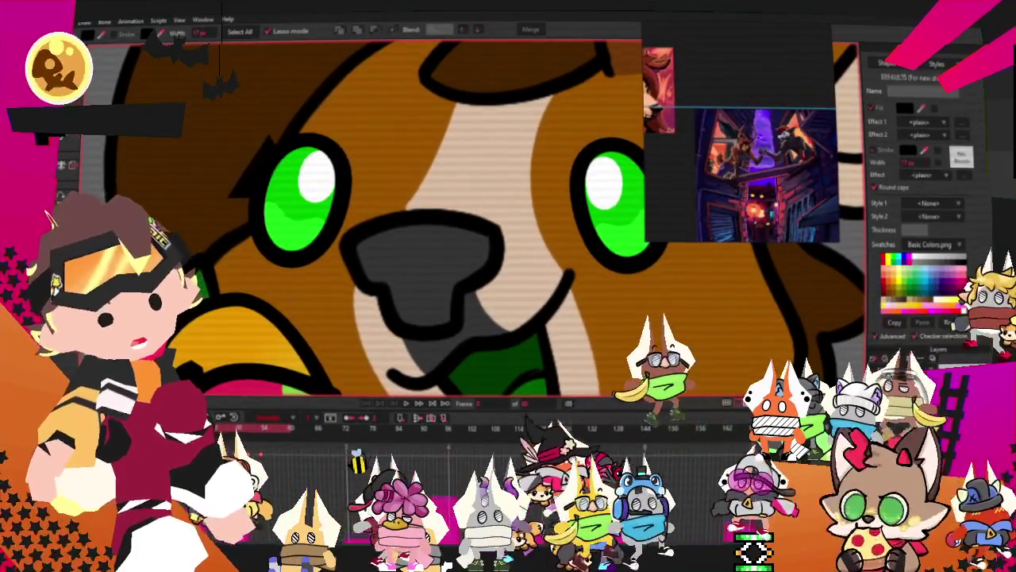
{"action": "key", "text": "t"}
{"action": "scroll", "coordinate": [295, 137], "scroll_direction": "up", "scroll_amount": 2}
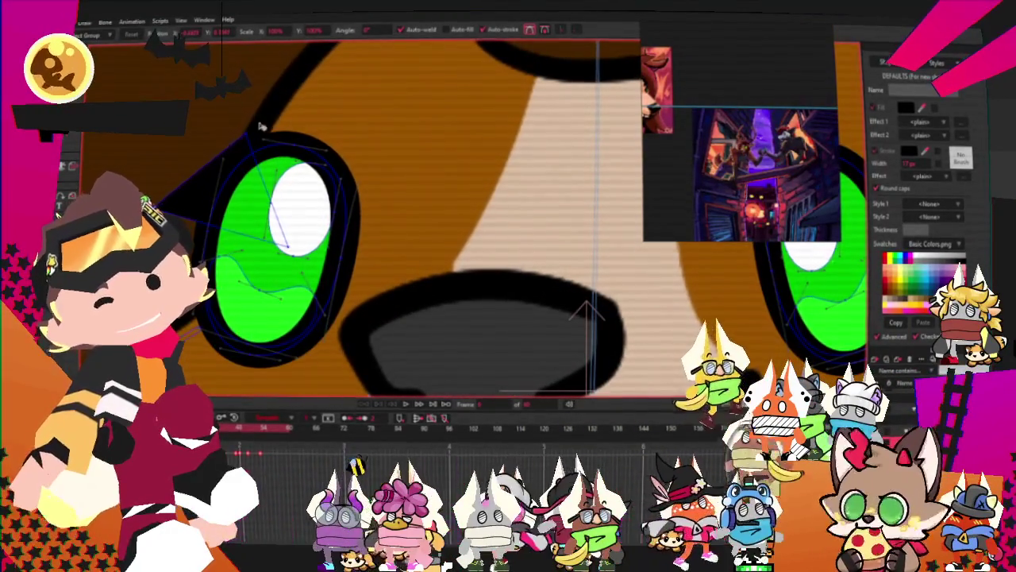
{"action": "scroll", "coordinate": [187, 202], "scroll_direction": "down", "scroll_amount": 2}
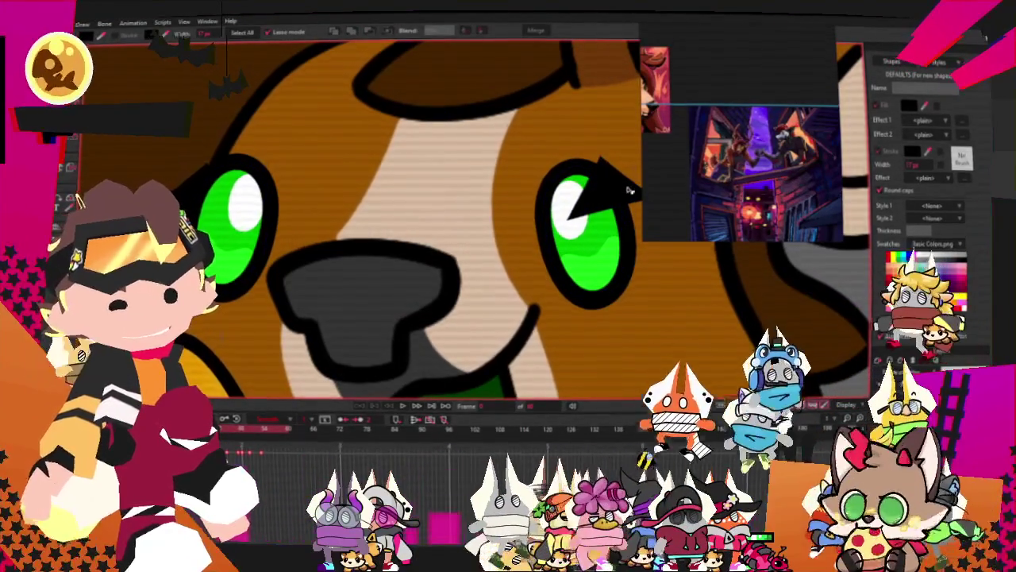
{"action": "scroll", "coordinate": [529, 184], "scroll_direction": "down", "scroll_amount": 3}
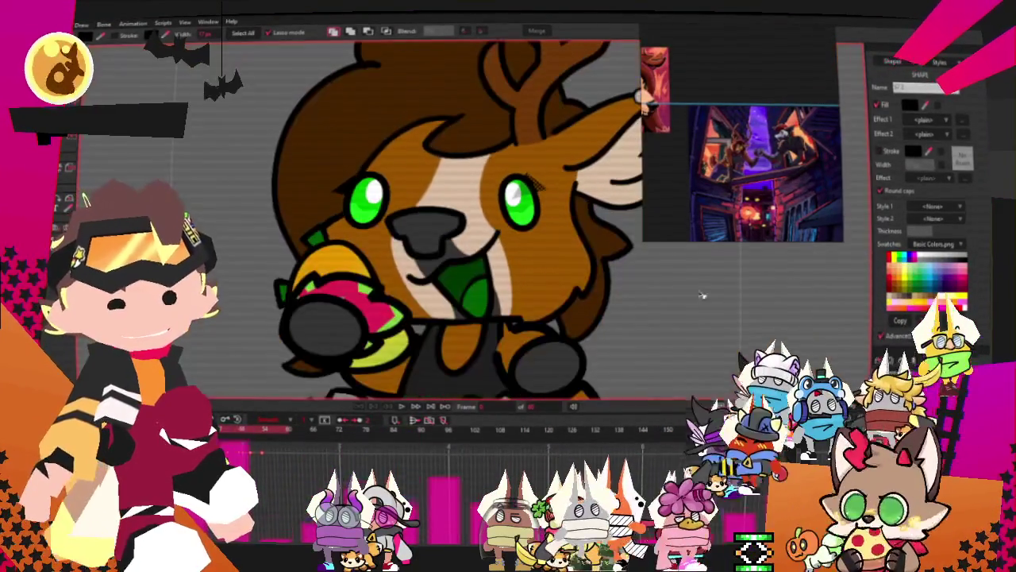
Play the animation, then select the other eye's highlight and lash.
{"action": "left_click", "coordinate": [402, 407]}
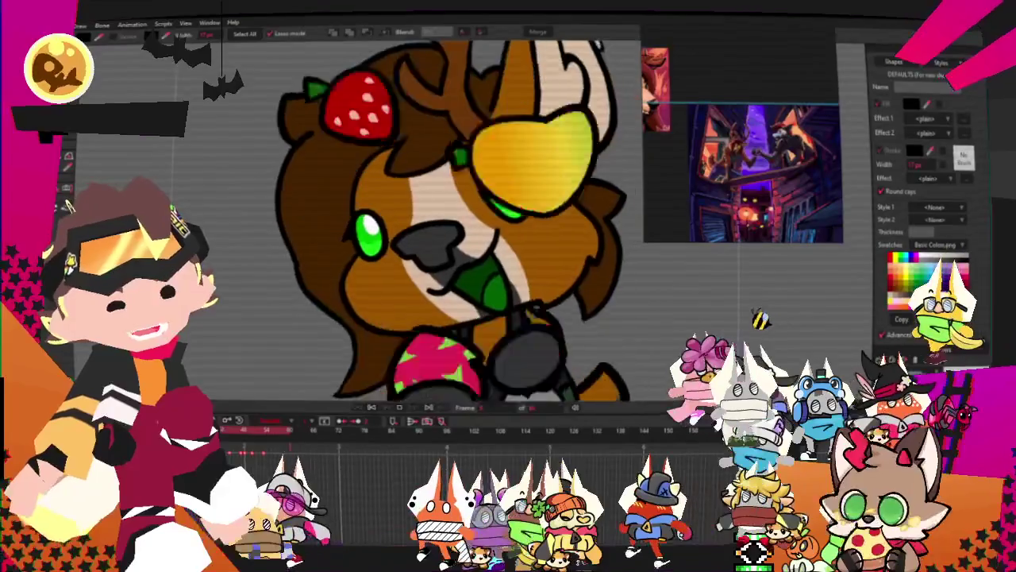
{"action": "scroll", "coordinate": [556, 265], "scroll_direction": "up", "scroll_amount": 3}
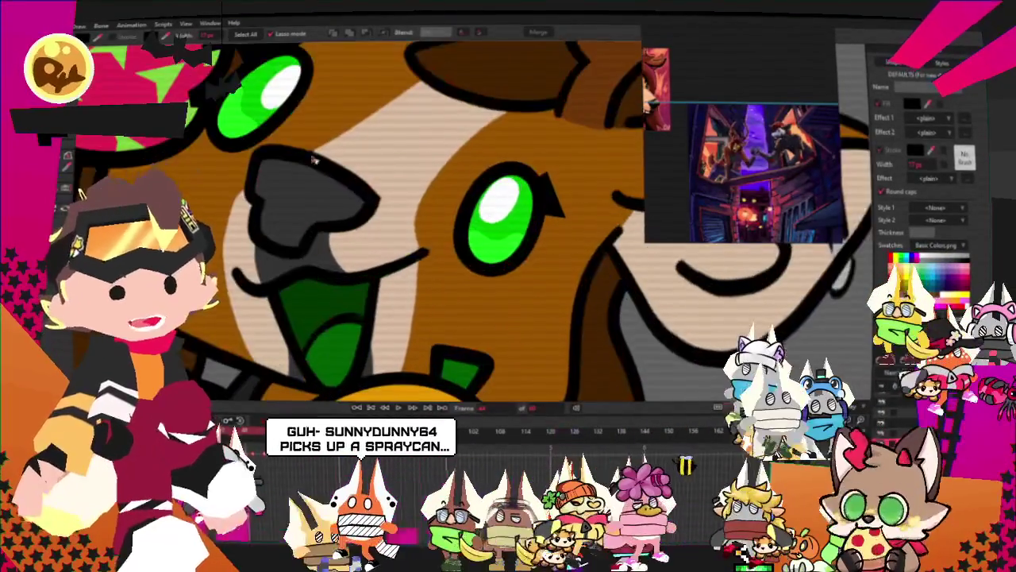
{"action": "key", "text": "t"}
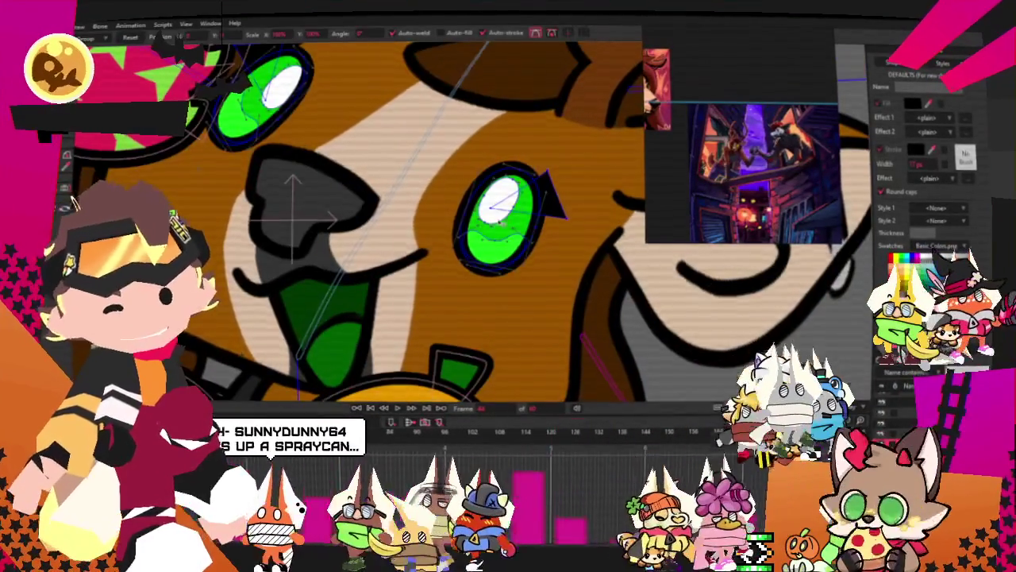
{"action": "scroll", "coordinate": [594, 209], "scroll_direction": "up", "scroll_amount": 2}
{"action": "scroll", "coordinate": [594, 209], "scroll_direction": "down", "scroll_amount": 3}
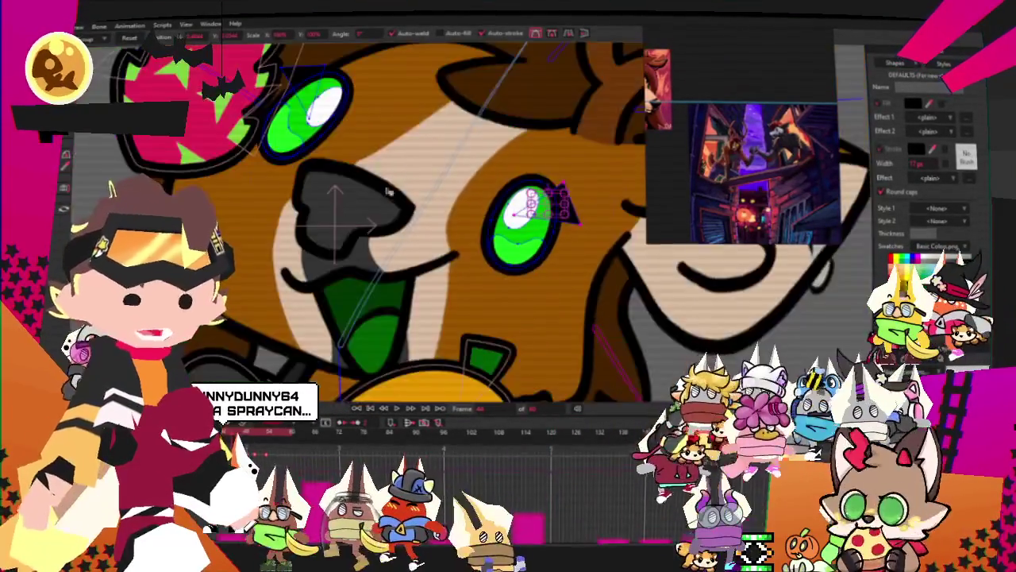
{"action": "scroll", "coordinate": [290, 62], "scroll_direction": "up", "scroll_amount": 2}
{"action": "left_click", "coordinate": [295, 77]}
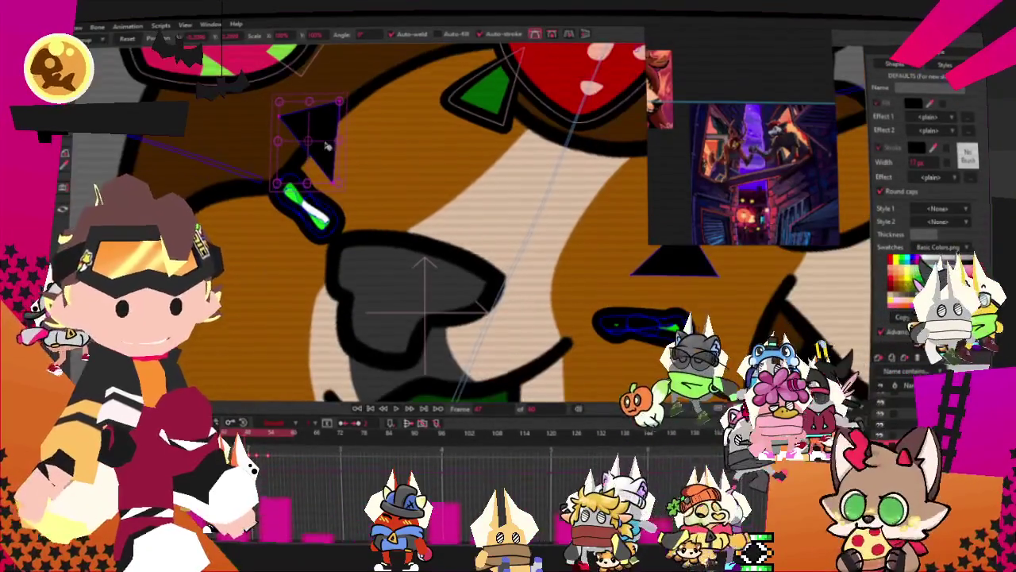
{"action": "scroll", "coordinate": [553, 241], "scroll_direction": "down", "scroll_amount": 3}
{"action": "scroll", "coordinate": [553, 242], "scroll_direction": "up", "scroll_amount": 4}
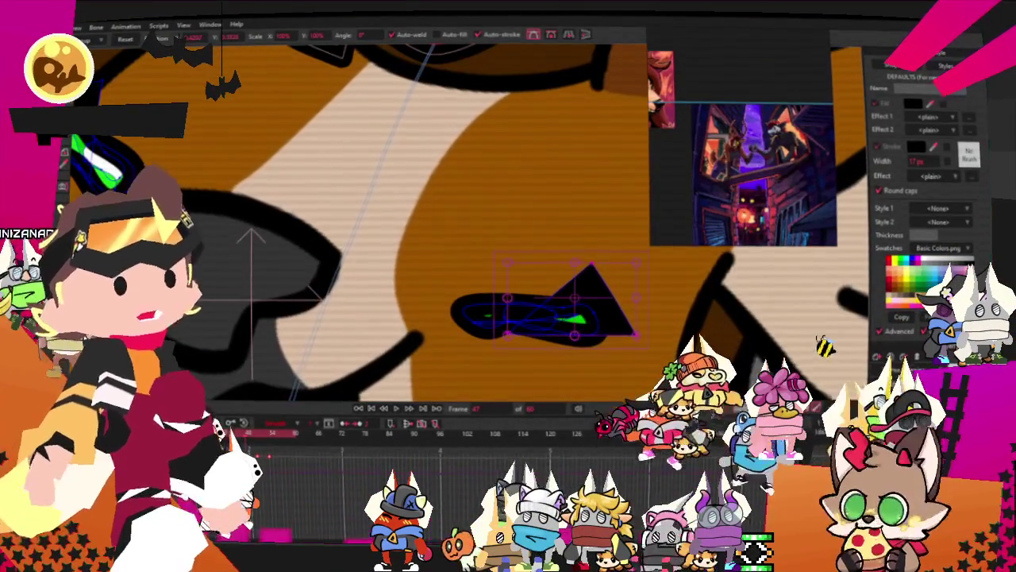
Scrub to later frames and adjust the lash points on each one.
{"action": "left_click_drag", "start_coordinate": [252, 437], "coordinate": [251, 436]}
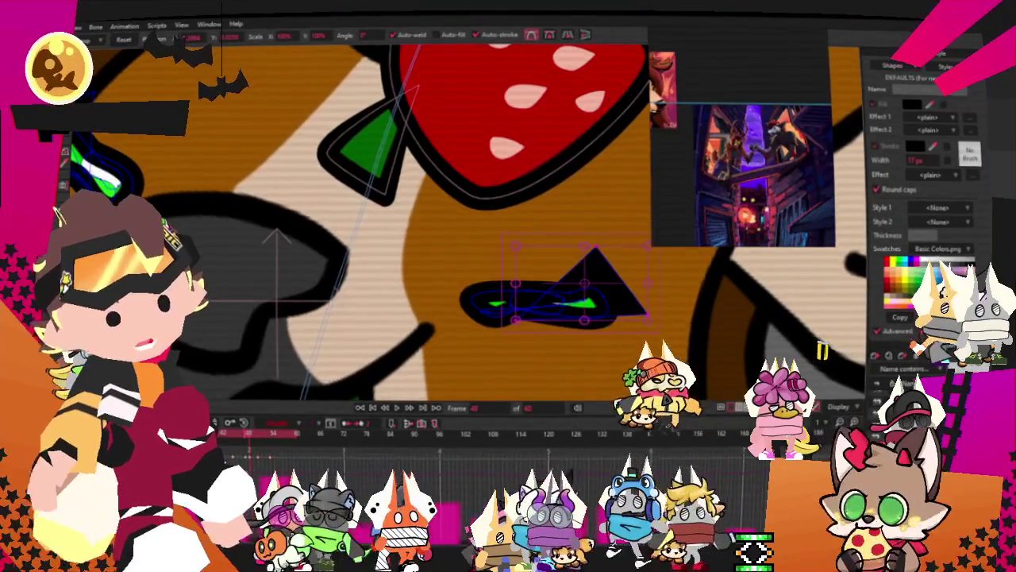
{"action": "key", "text": "g"}
{"action": "scroll", "coordinate": [445, 222], "scroll_direction": "down", "scroll_amount": 1}
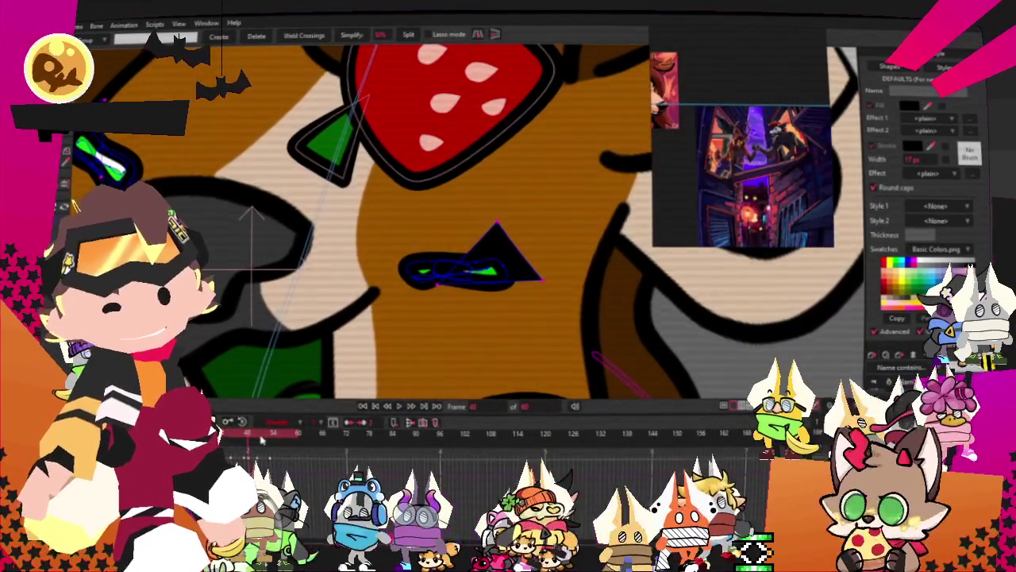
{"action": "left_click_drag", "start_coordinate": [260, 439], "coordinate": [256, 442]}
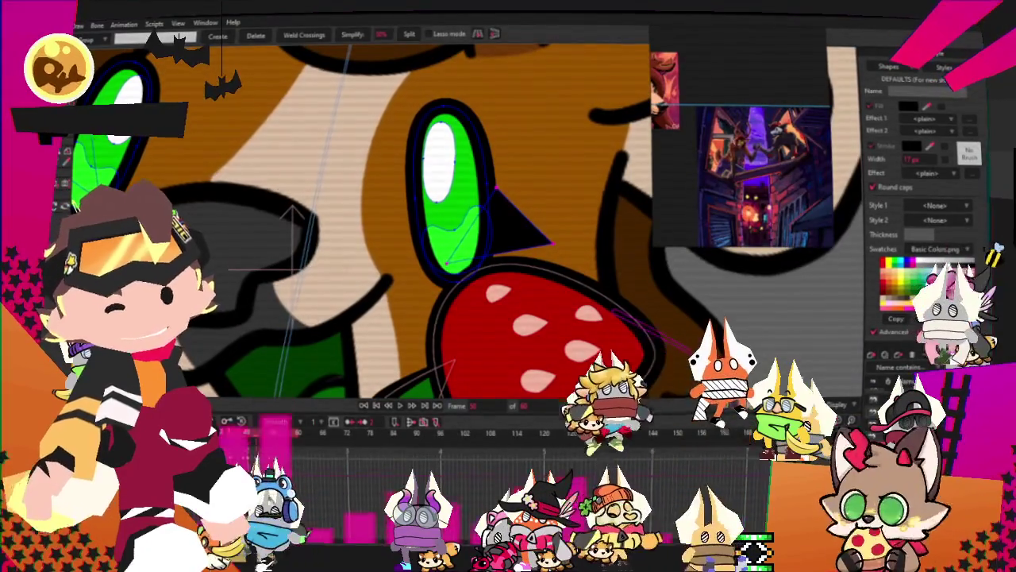
{"action": "left_click_drag", "start_coordinate": [264, 439], "coordinate": [267, 439]}
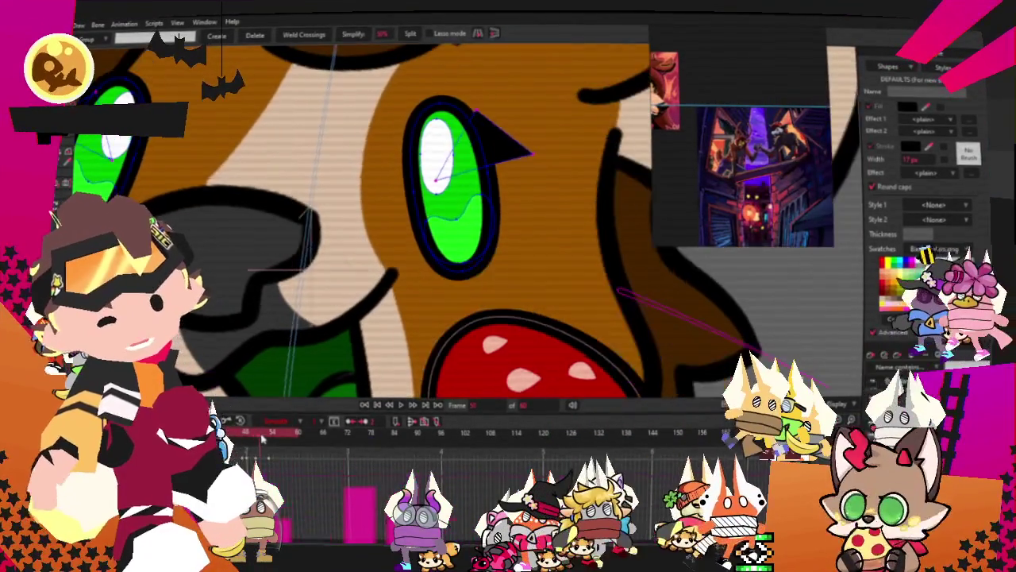
{"action": "scroll", "coordinate": [351, 230], "scroll_direction": "down", "scroll_amount": 3}
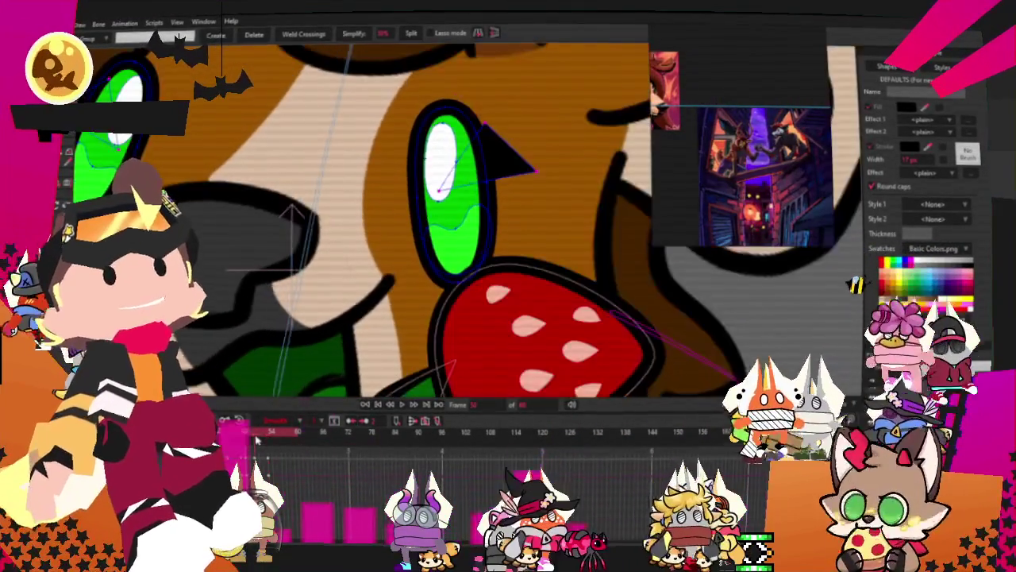
{"action": "scroll", "coordinate": [350, 231], "scroll_direction": "down", "scroll_amount": 3}
{"action": "key", "text": "t"}
{"action": "scroll", "coordinate": [364, 218], "scroll_direction": "up", "scroll_amount": 3}
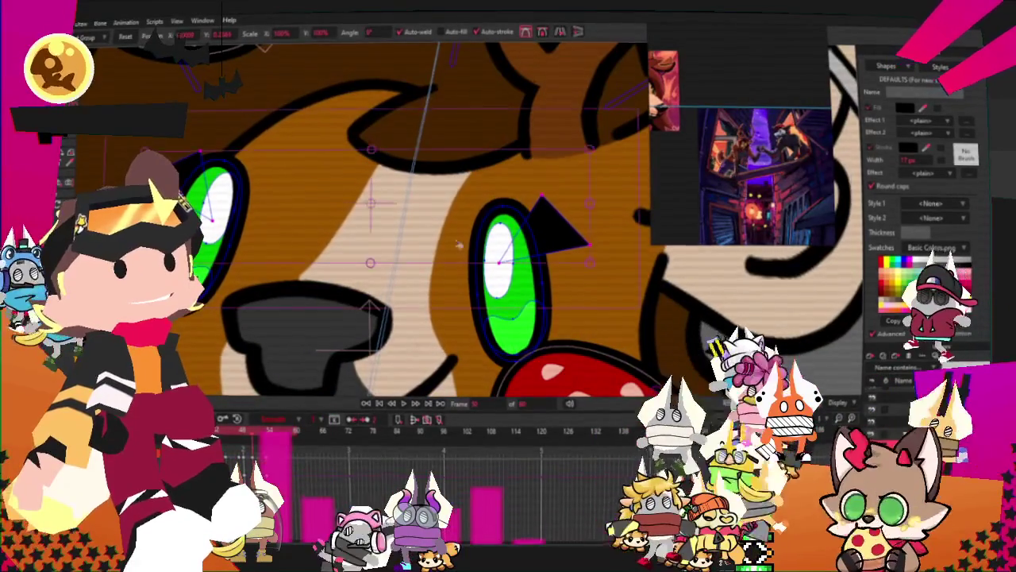
Deselect the lash and play back the animation to review both eyes.
{"action": "left_click", "coordinate": [556, 232]}
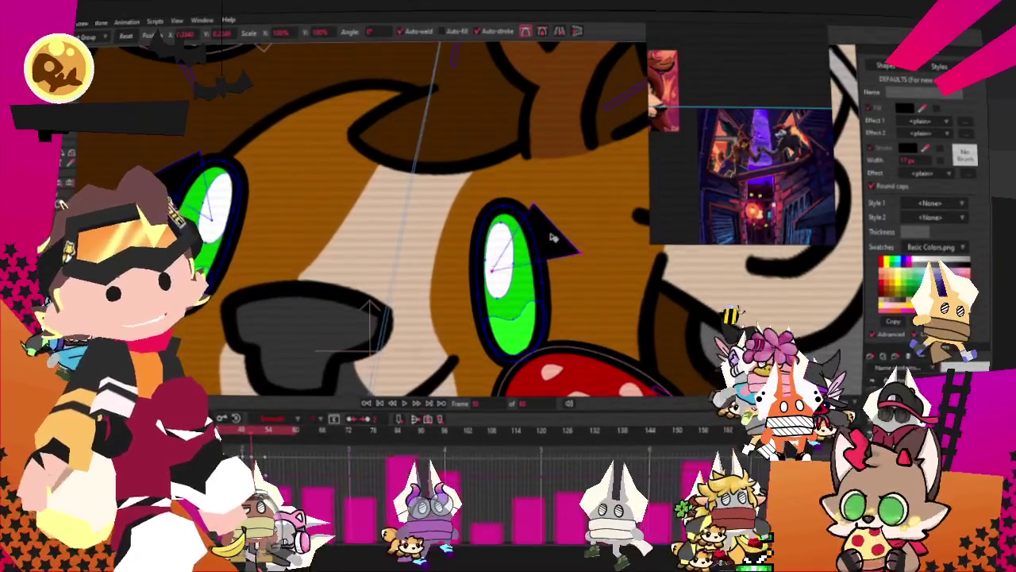
{"action": "scroll", "coordinate": [498, 230], "scroll_direction": "down", "scroll_amount": 2}
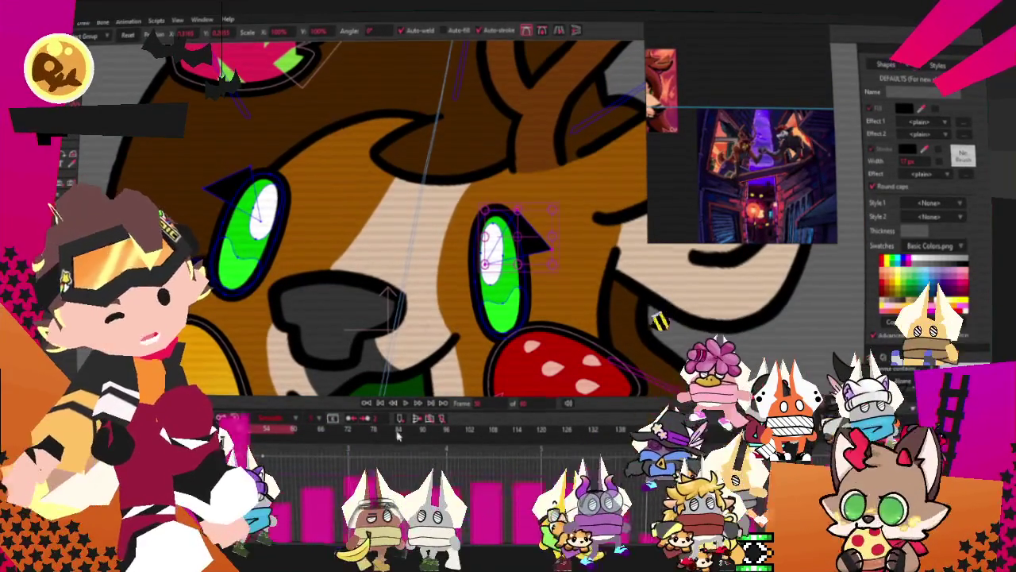
{"action": "left_click", "coordinate": [403, 406]}
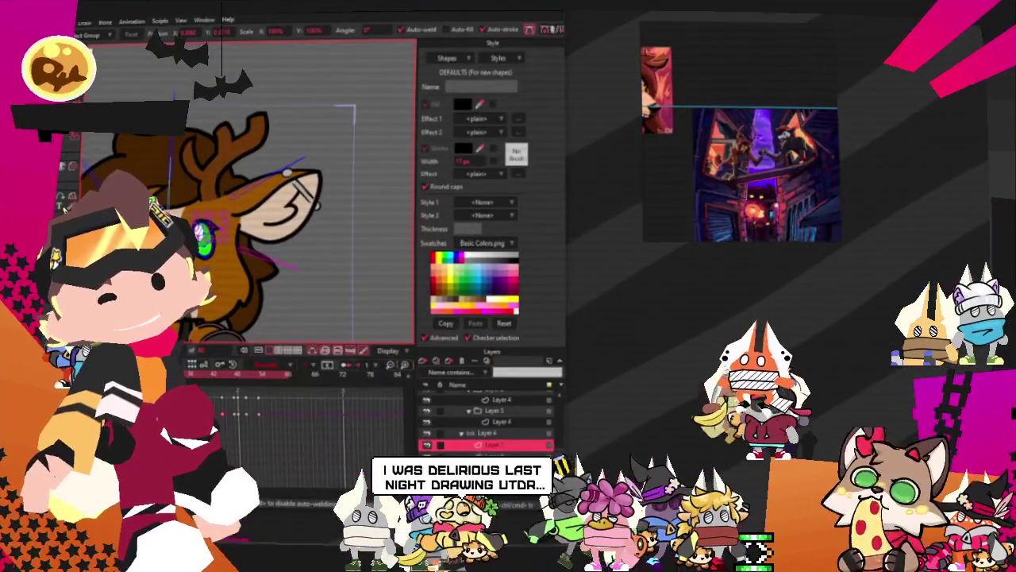
{"action": "left_click", "coordinate": [83, 21]}
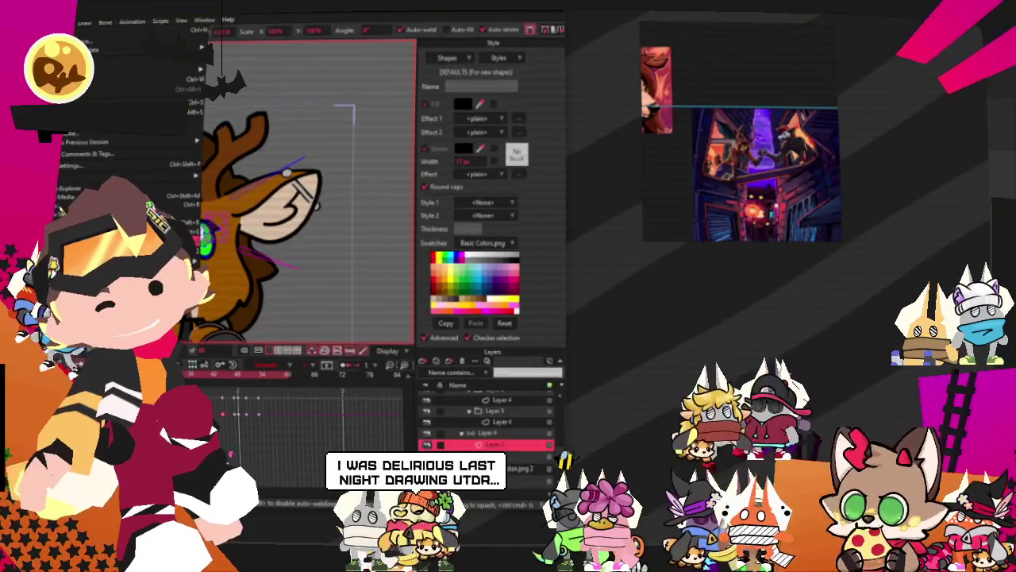
{"action": "key", "text": "Escape"}
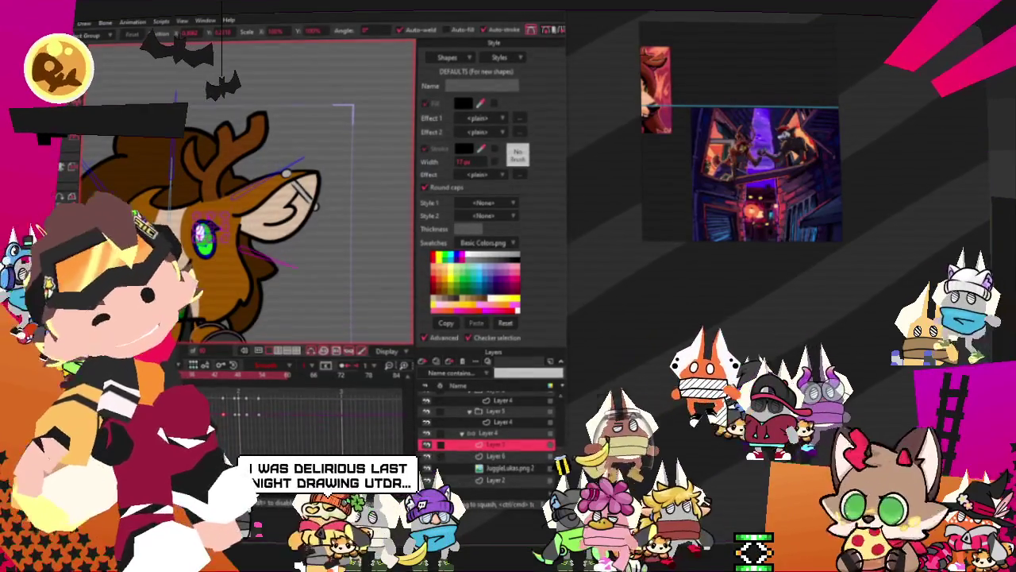
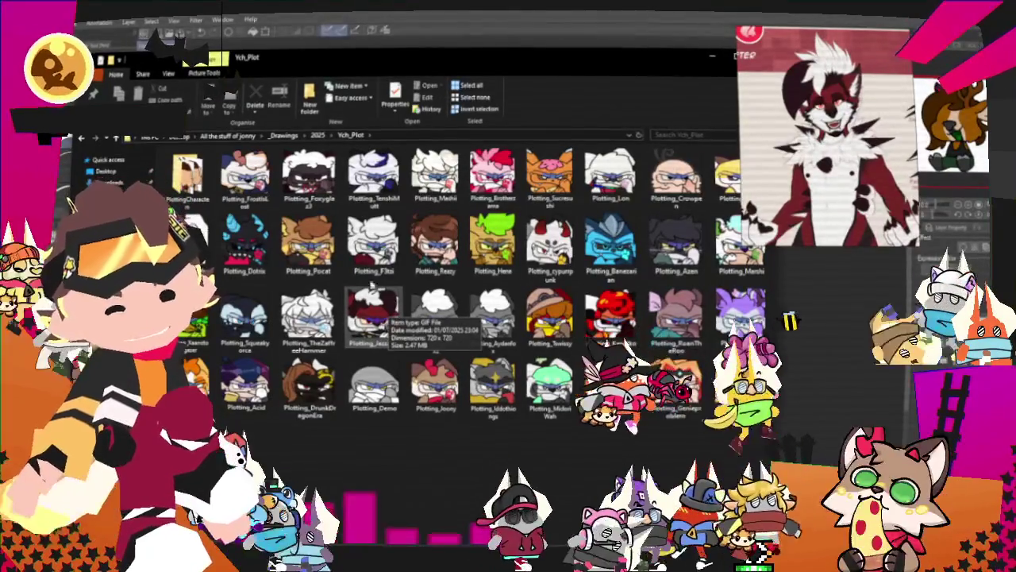
Open the YCH_Grabby folder from 2025, then bring the Moho Grabby window forward maximized.
{"action": "key", "text": "alt+Tab"}
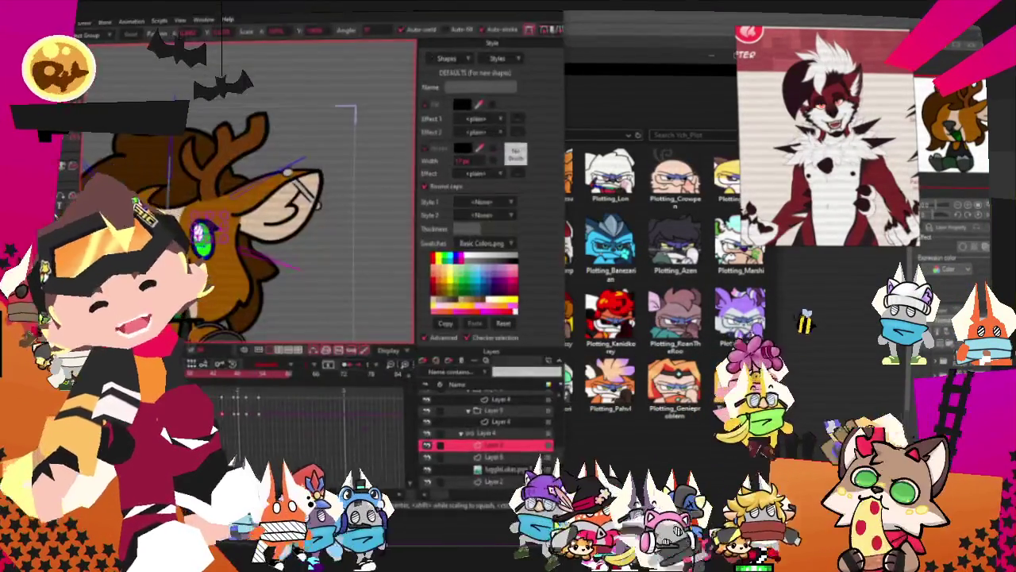
{"action": "key", "text": "alt+Tab"}
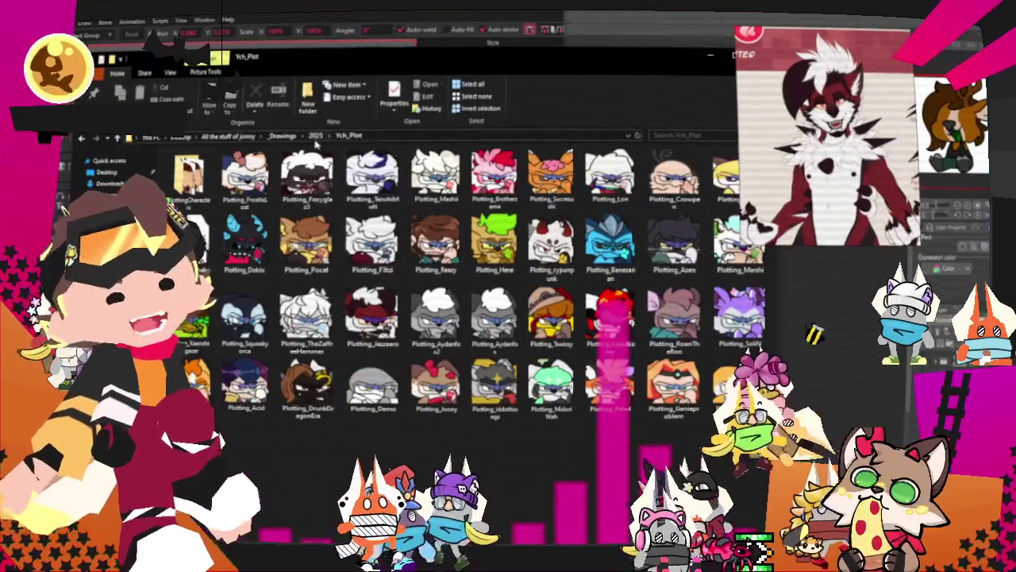
{"action": "key", "text": "alt+Up"}
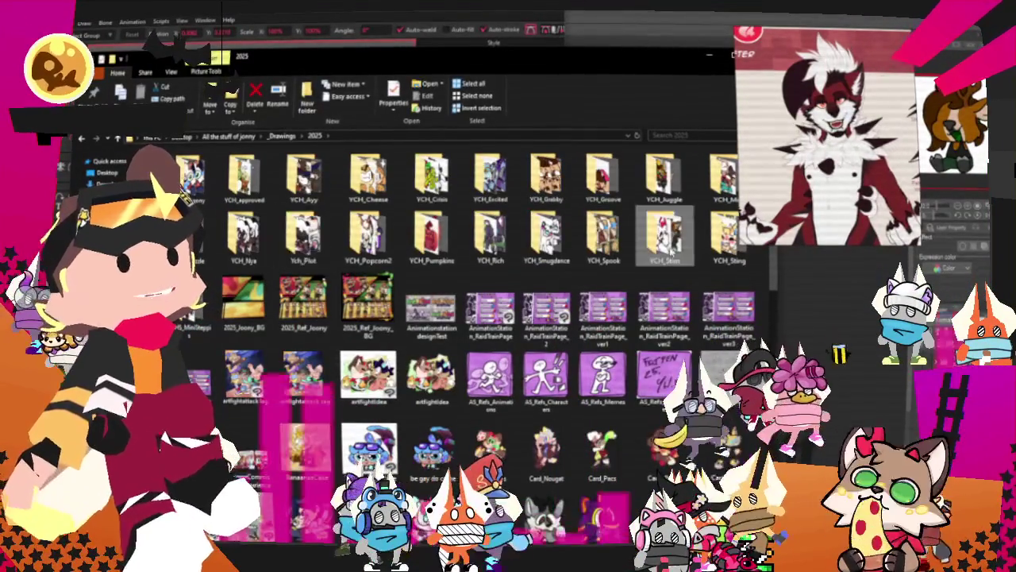
{"action": "left_click", "coordinate": [604, 176]}
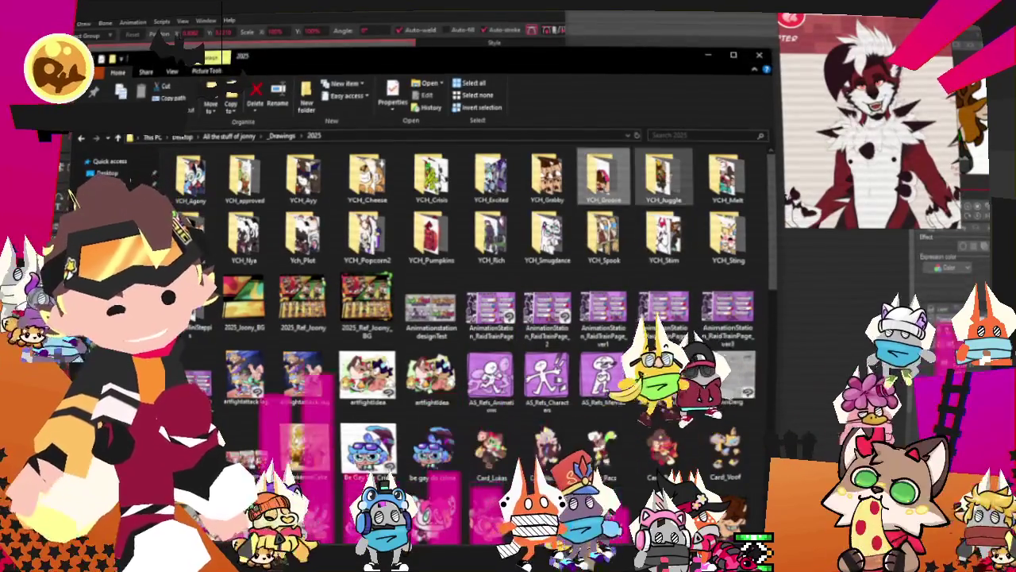
{"action": "double_click", "coordinate": [547, 179]}
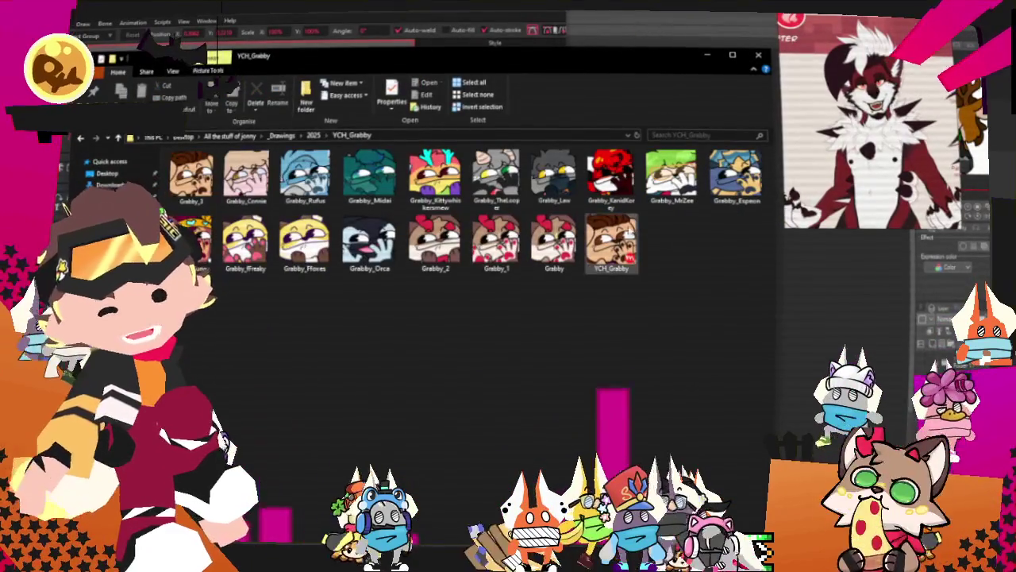
{"action": "left_click", "coordinate": [542, 12]}
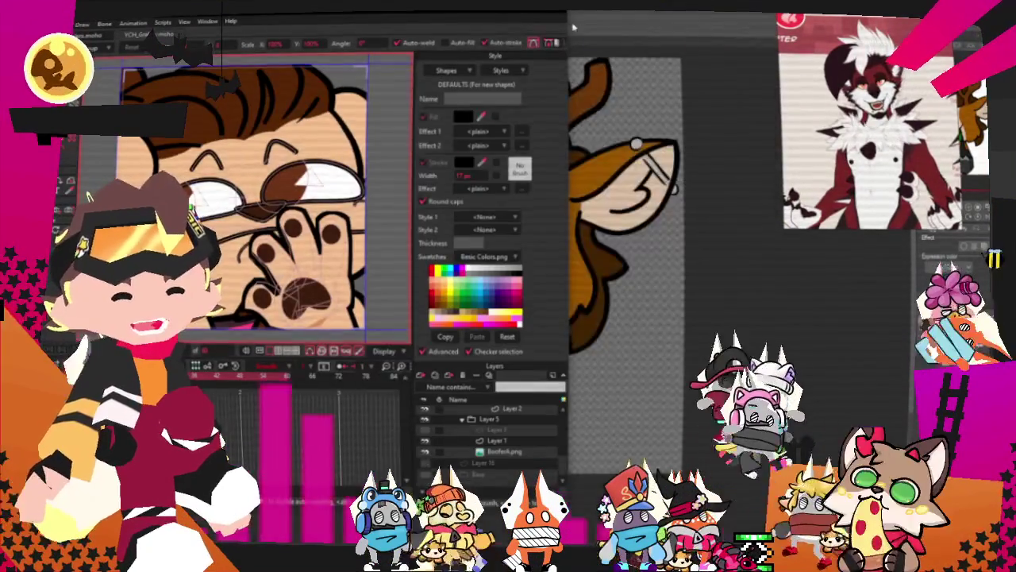
{"action": "double_click", "coordinate": [543, 12]}
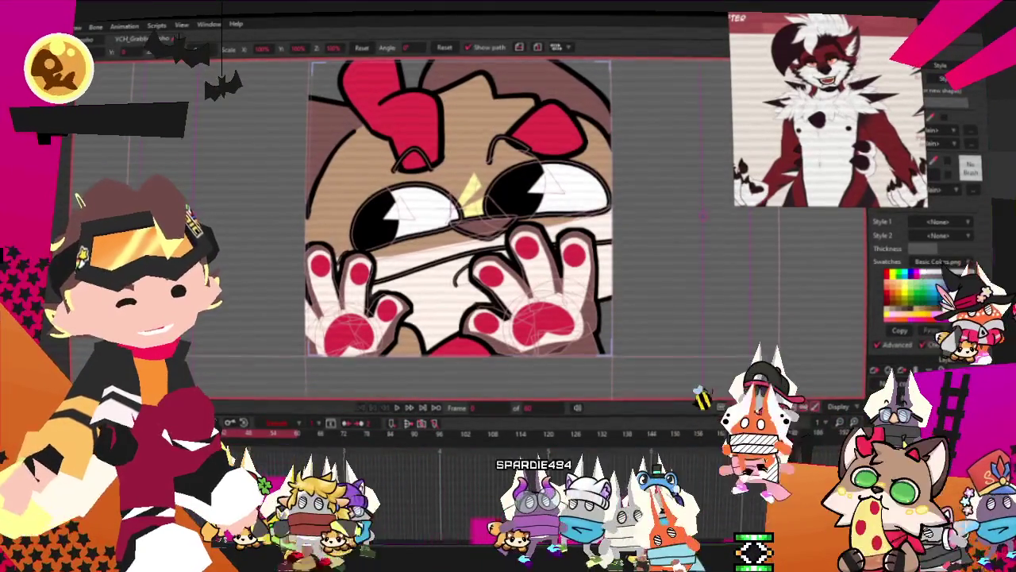
Open Layer Settings for the reference image layer in the Layers panel.
{"action": "double_click", "coordinate": [913, 381]}
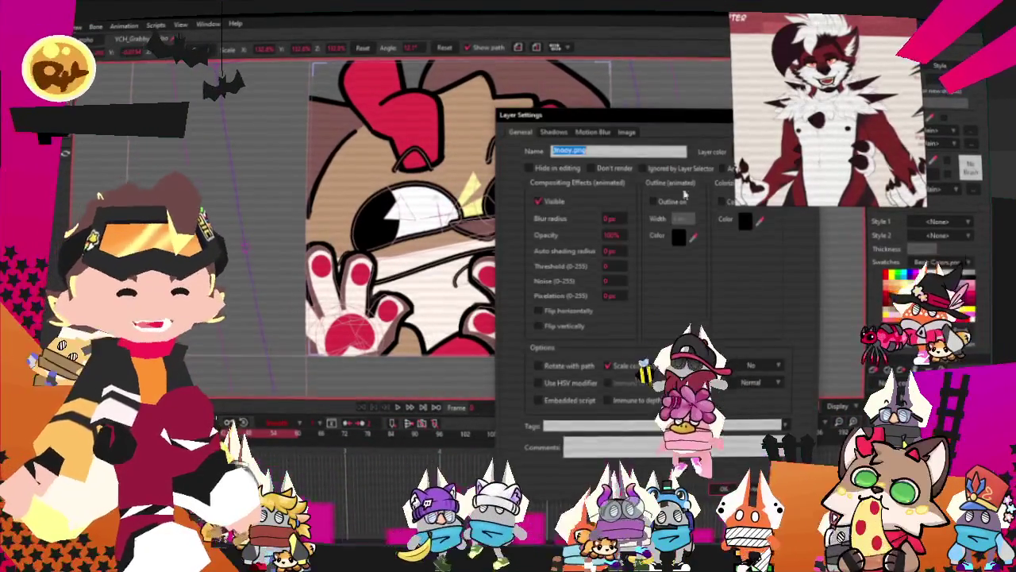
Set the image layer's source to the wolf picture from 2025 > Ych_Plot > PlottingCharacters.
{"action": "left_click", "coordinate": [629, 133]}
{"action": "left_click", "coordinate": [627, 166]}
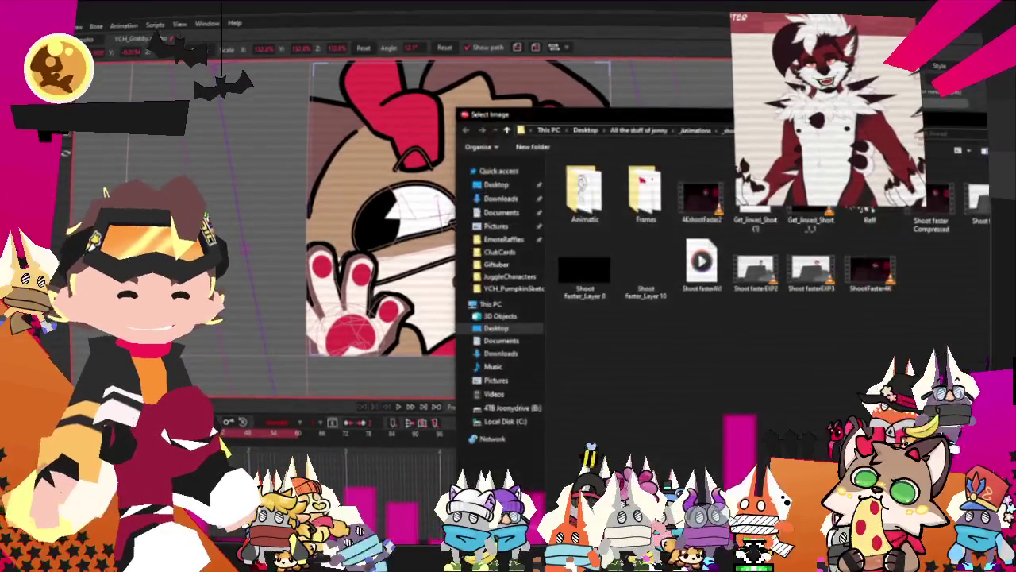
{"action": "left_click_drag", "start_coordinate": [654, 117], "coordinate": [546, 102]}
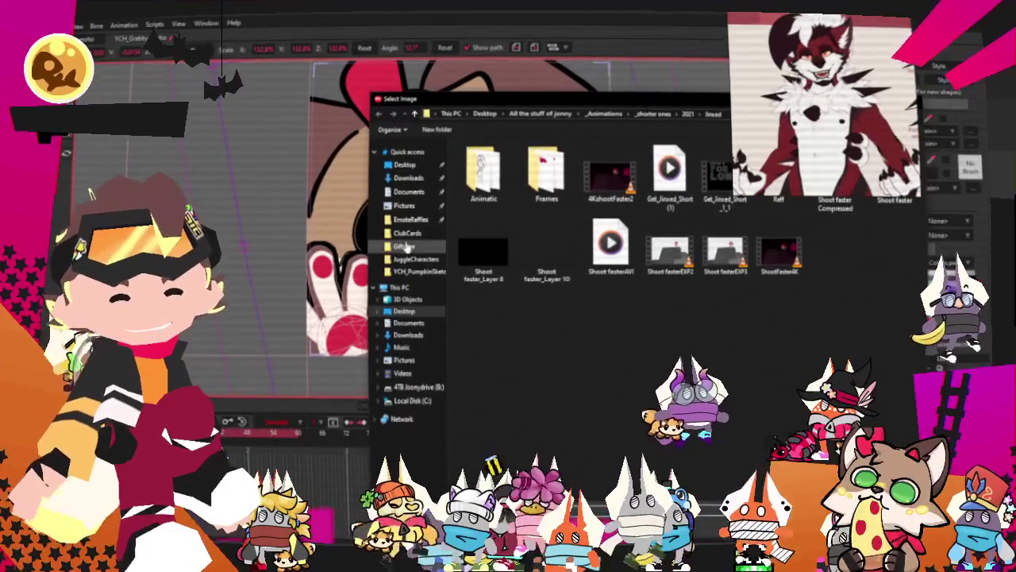
{"action": "left_click", "coordinate": [408, 233]}
{"action": "left_click", "coordinate": [412, 219]}
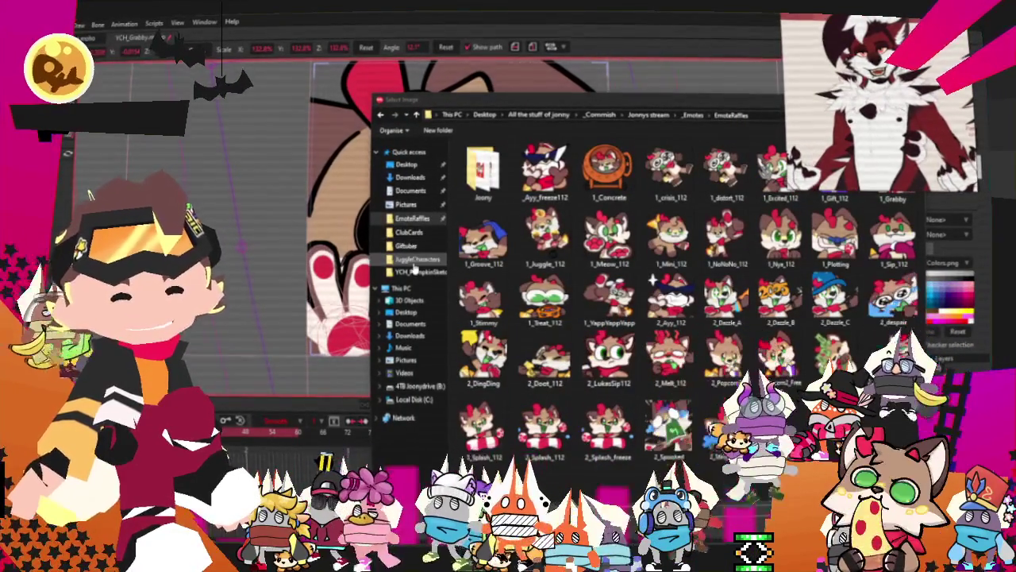
{"action": "left_click", "coordinate": [416, 260]}
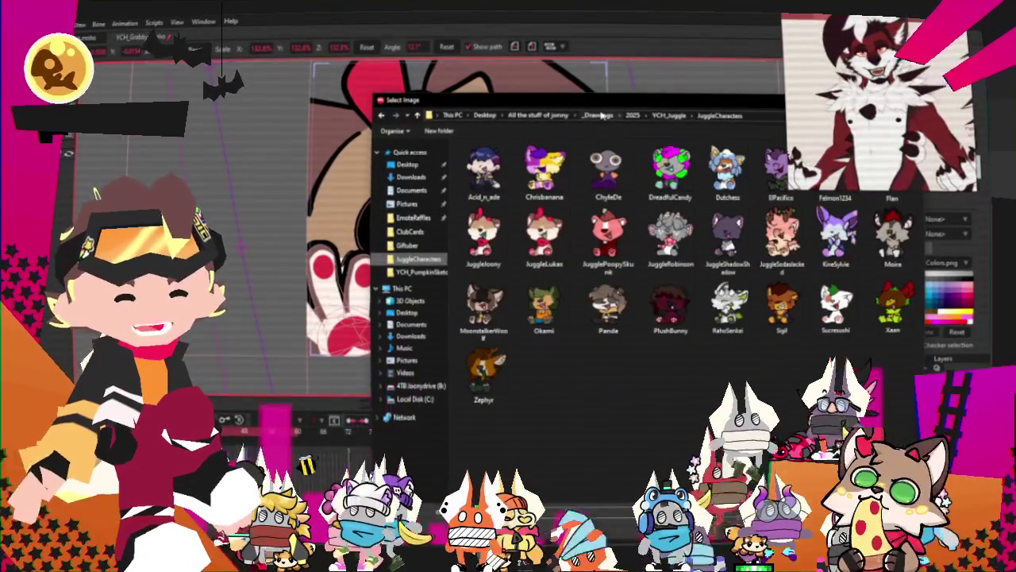
{"action": "left_click", "coordinate": [494, 253]}
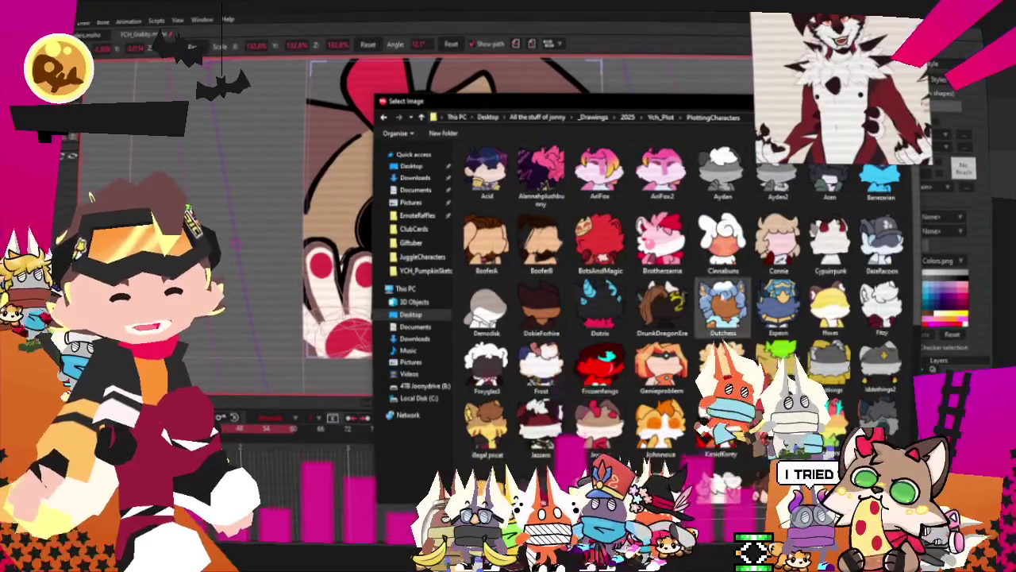
{"action": "scroll", "coordinate": [722, 318], "scroll_direction": "down", "scroll_amount": 5}
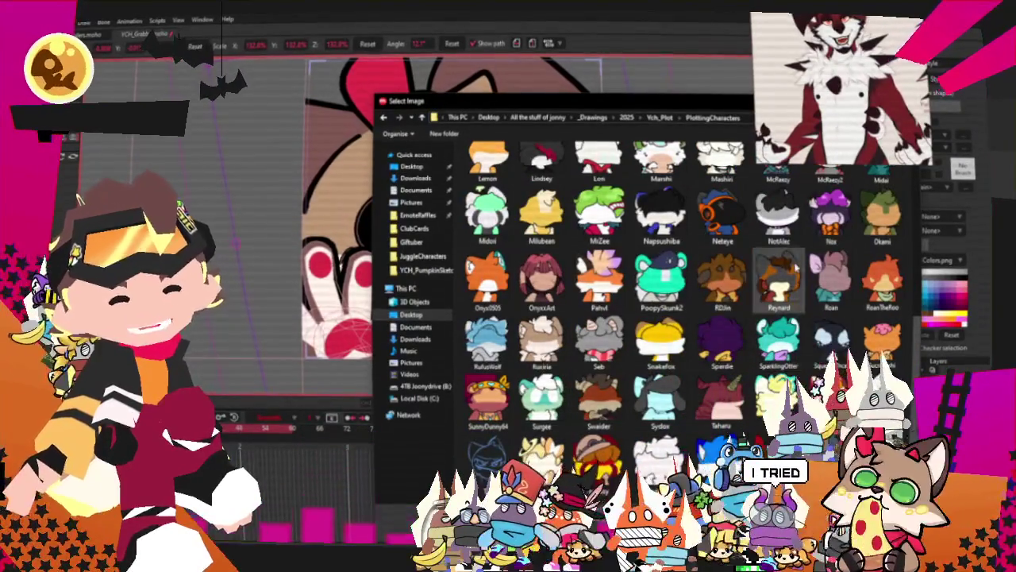
{"action": "scroll", "coordinate": [797, 269], "scroll_direction": "up", "scroll_amount": 3}
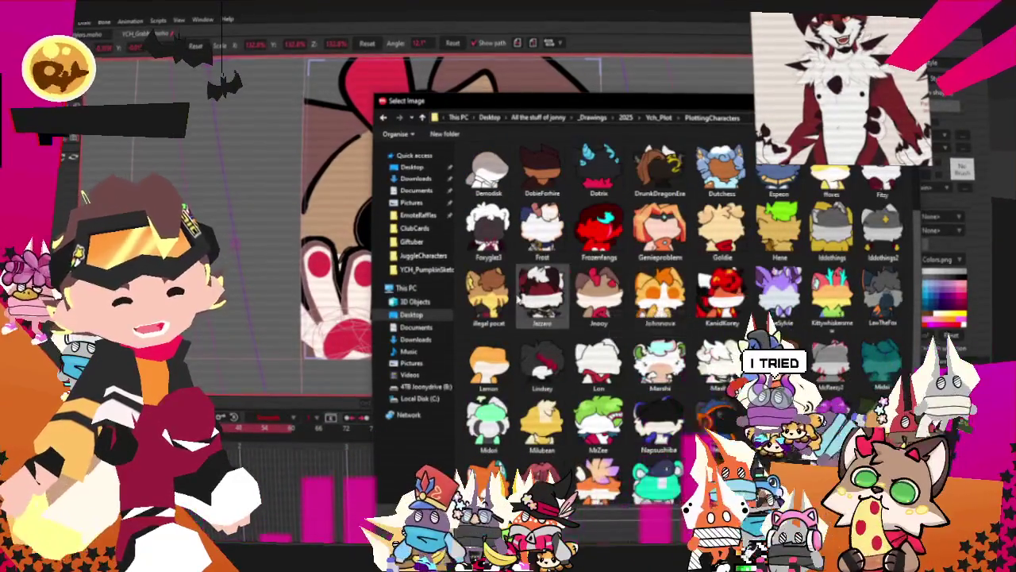
{"action": "double_click", "coordinate": [543, 296]}
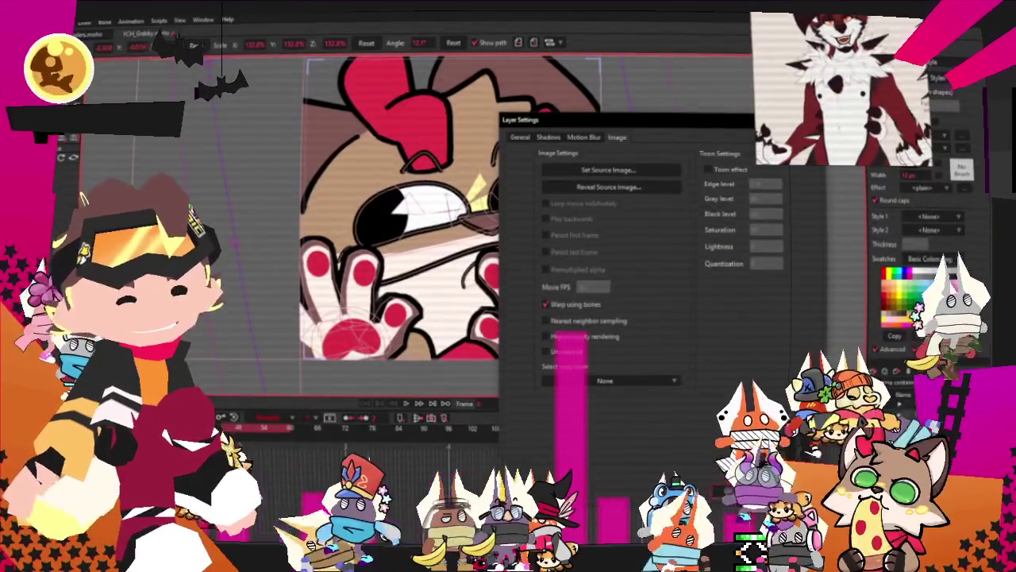
{"action": "left_click", "coordinate": [735, 495]}
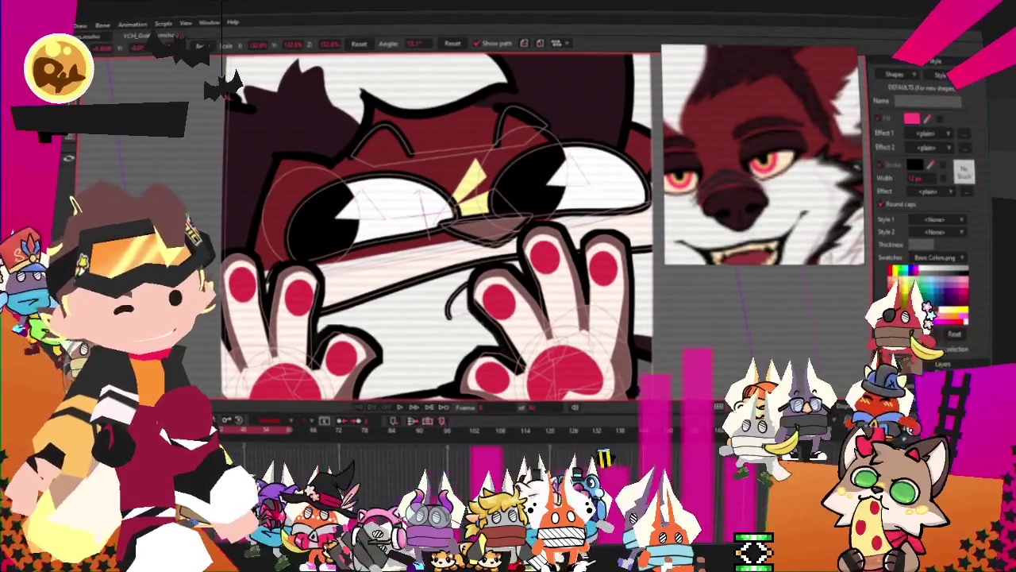
Select all the character's shapes, then pick the white eye and yellow eye highlight.
{"action": "key", "text": "ctrl+a"}
{"action": "key", "text": "q"}
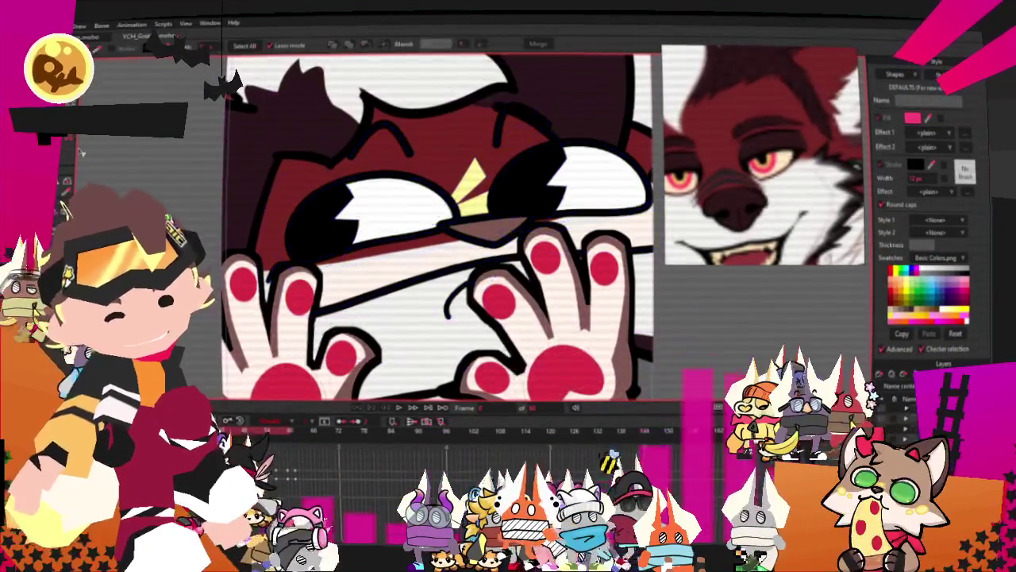
{"action": "scroll", "coordinate": [495, 191], "scroll_direction": "up", "scroll_amount": 2}
{"action": "left_click", "coordinate": [495, 179]}
{"action": "left_click", "coordinate": [470, 164]}
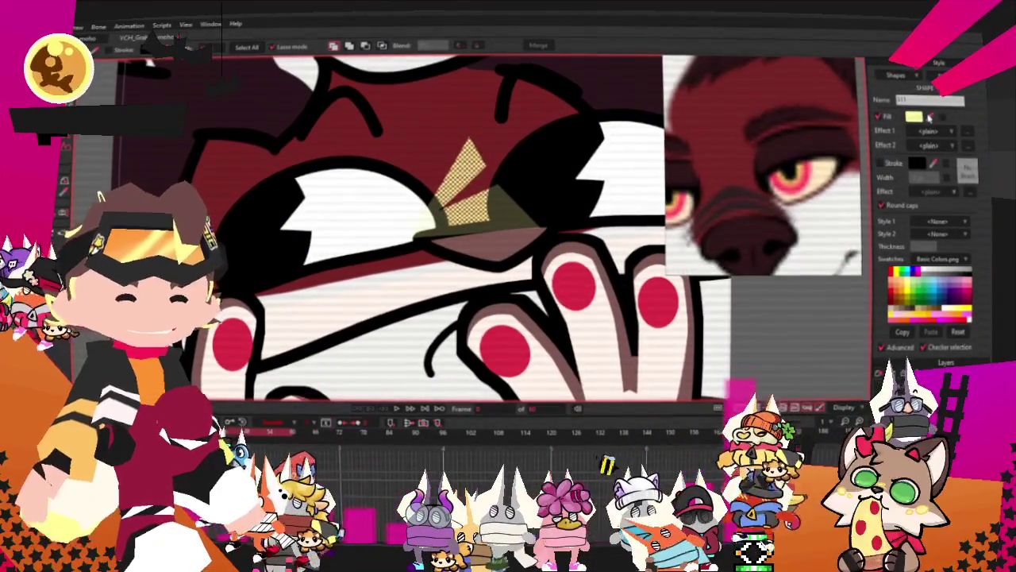
Switch to the Add Point tool to prepare the outlines for reshaping.
{"action": "scroll", "coordinate": [502, 225], "scroll_direction": "down", "scroll_amount": 2}
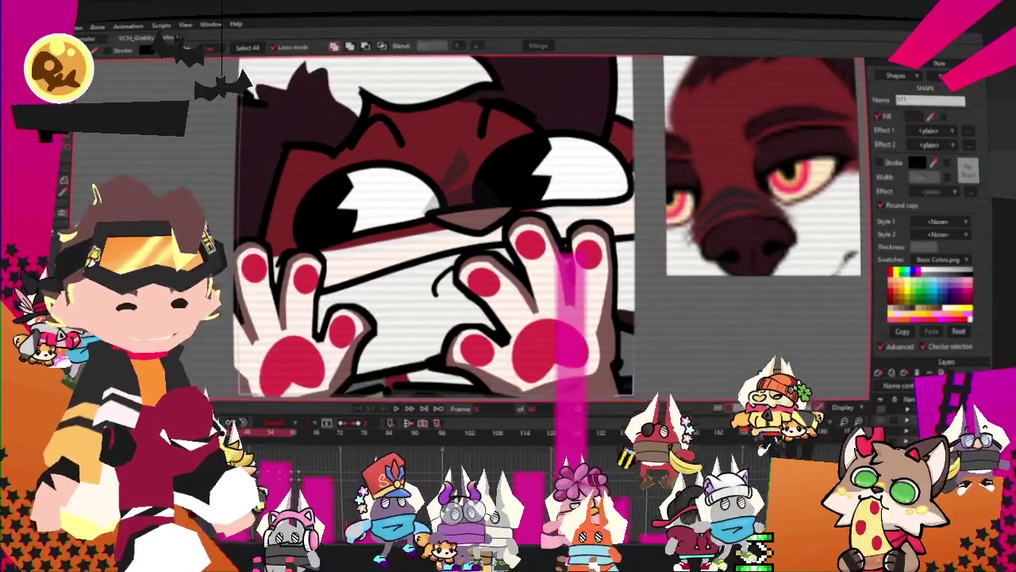
{"action": "scroll", "coordinate": [502, 225], "scroll_direction": "up", "scroll_amount": 3}
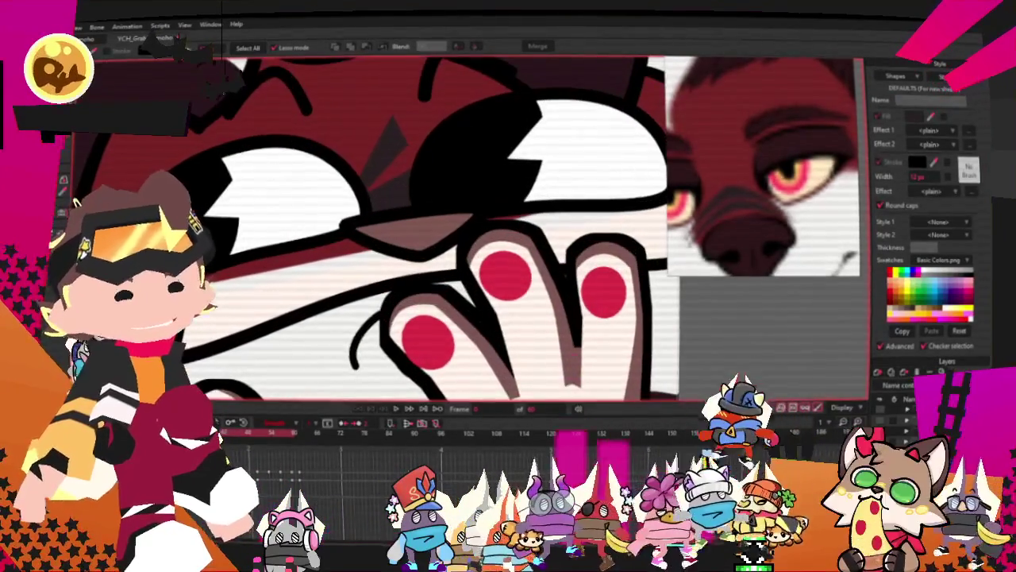
{"action": "key", "text": "a"}
{"action": "scroll", "coordinate": [375, 168], "scroll_direction": "up", "scroll_amount": 2}
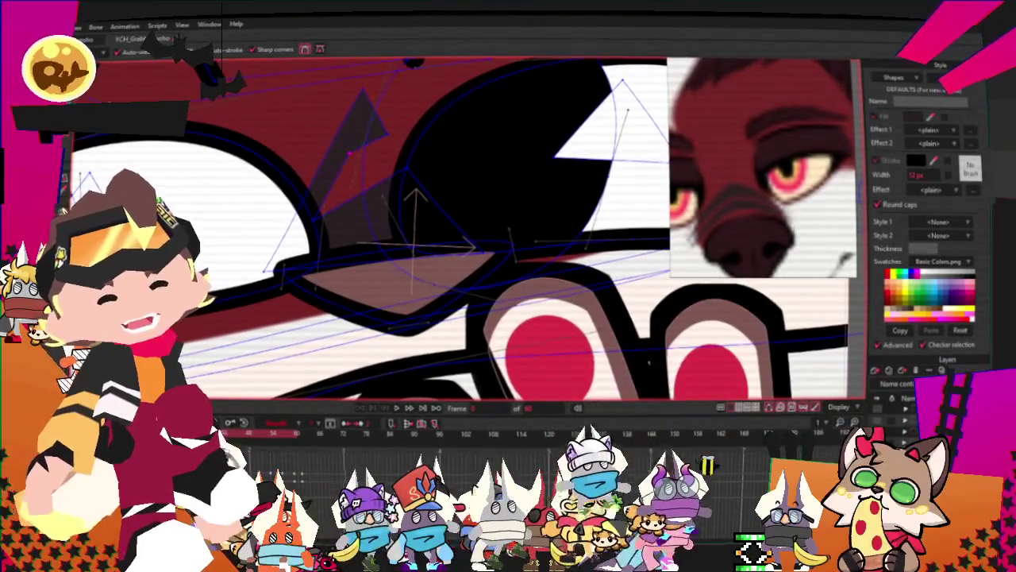
Drag the chevron's outer point and inner corner to new spots, then zoom back out to the face.
{"action": "key", "text": "t"}
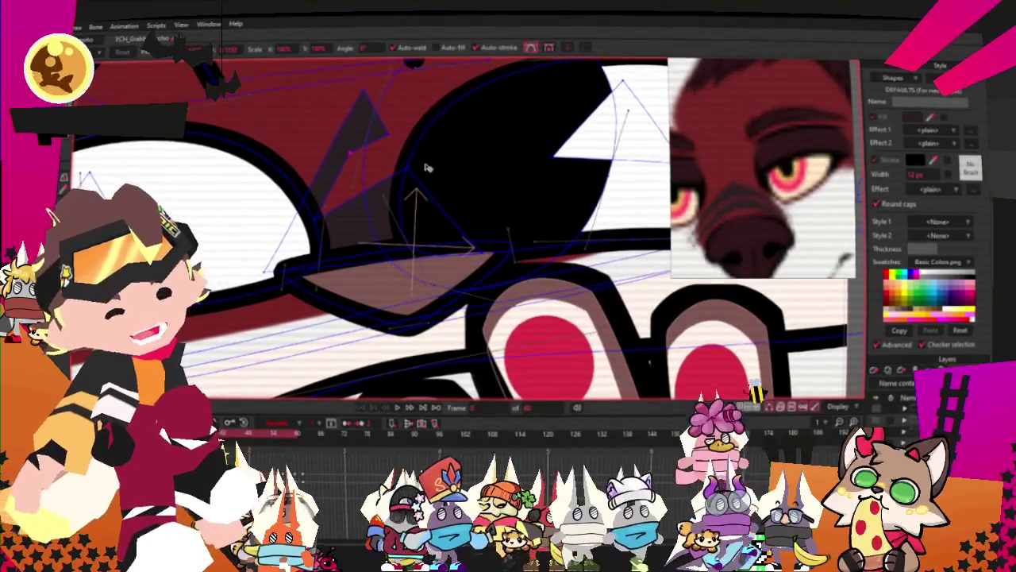
{"action": "left_click_drag", "start_coordinate": [362, 176], "coordinate": [473, 194]}
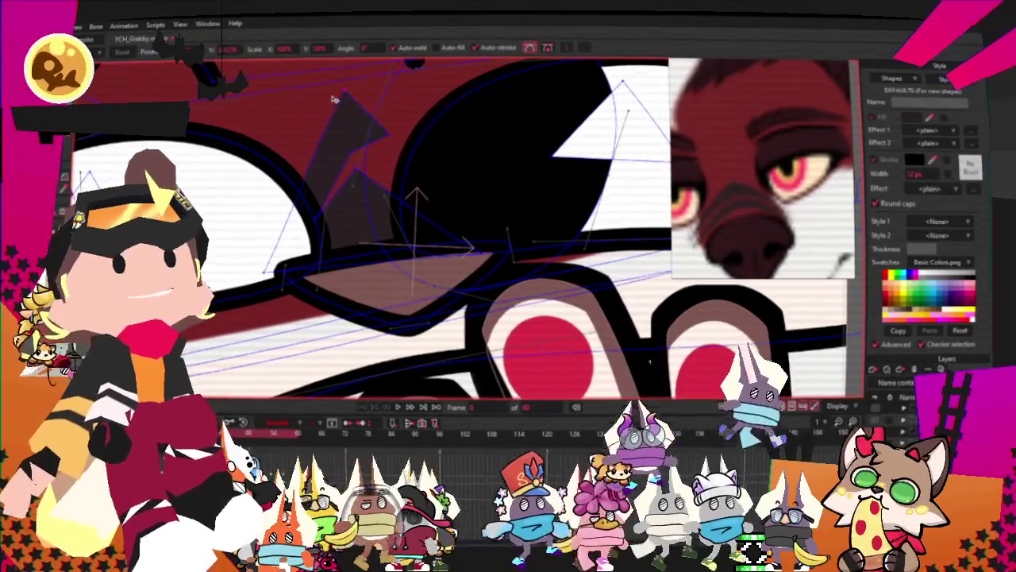
{"action": "left_click_drag", "start_coordinate": [347, 96], "coordinate": [353, 144]}
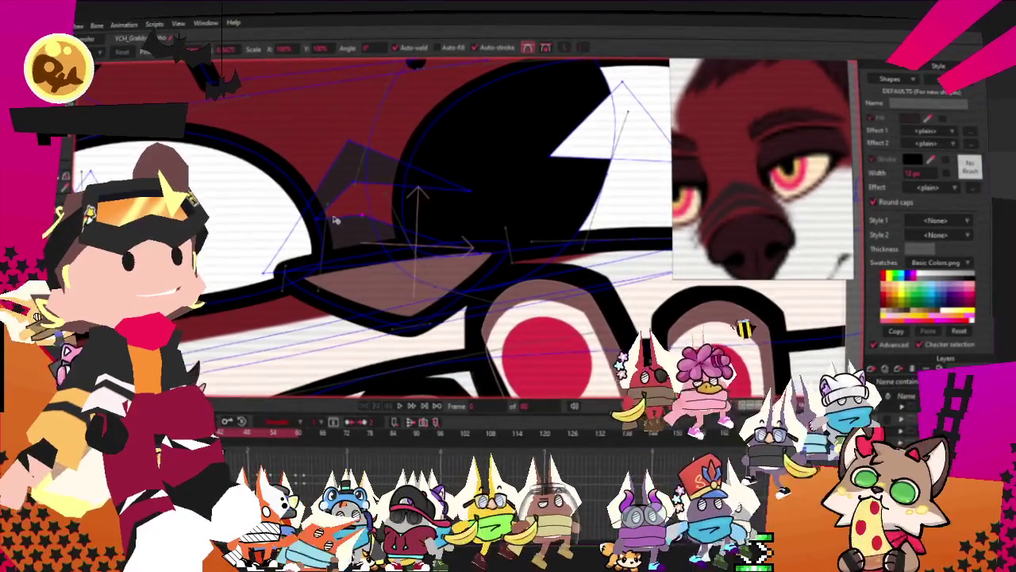
{"action": "left_click_drag", "start_coordinate": [467, 191], "coordinate": [378, 208]}
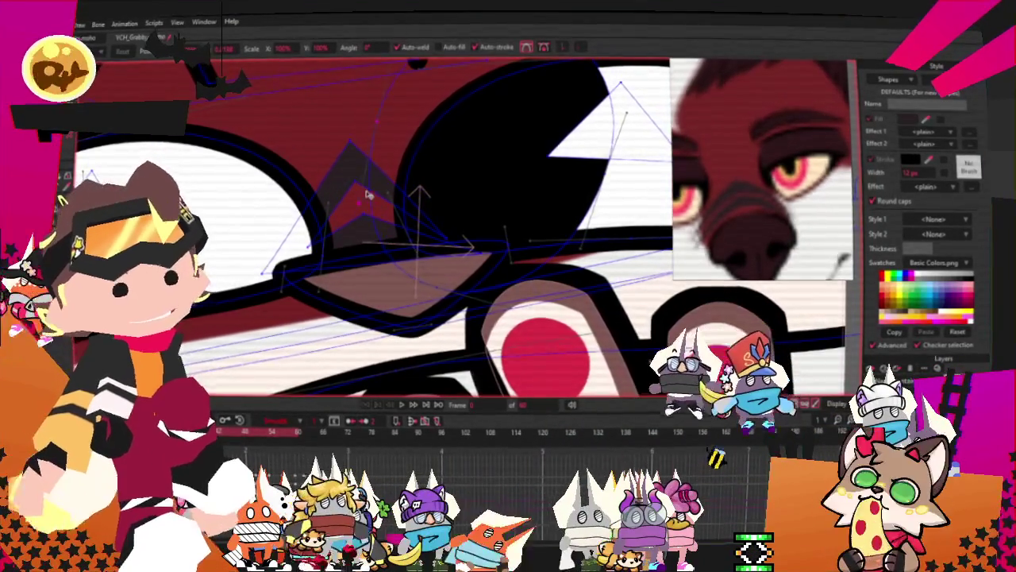
{"action": "scroll", "coordinate": [367, 195], "scroll_direction": "up", "scroll_amount": 2}
{"action": "left_click_drag", "start_coordinate": [374, 237], "coordinate": [355, 224]}
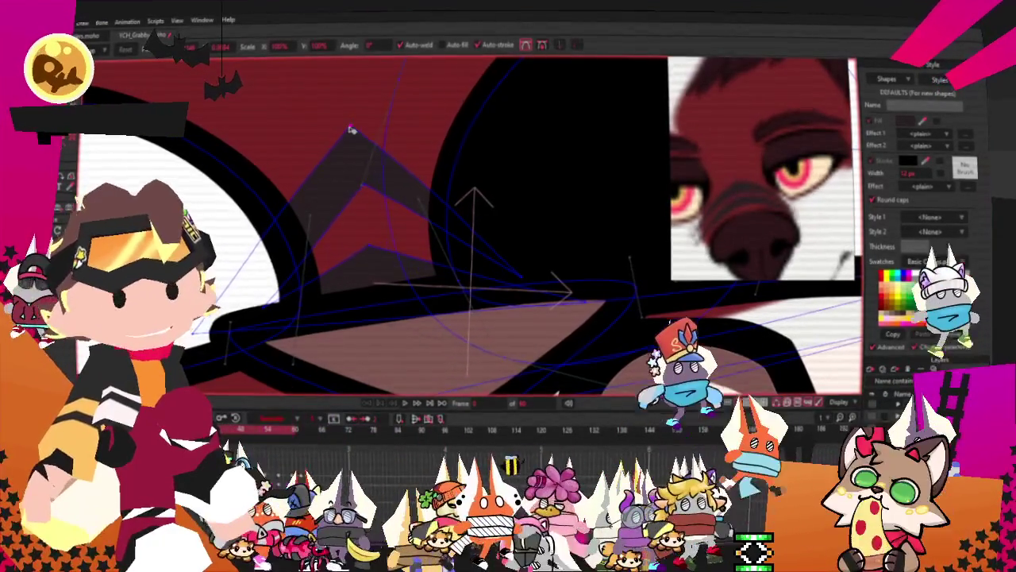
{"action": "scroll", "coordinate": [351, 130], "scroll_direction": "down", "scroll_amount": 2}
{"action": "scroll", "coordinate": [397, 147], "scroll_direction": "down", "scroll_amount": 2}
{"action": "scroll", "coordinate": [431, 160], "scroll_direction": "down", "scroll_amount": 2}
{"action": "scroll", "coordinate": [431, 160], "scroll_direction": "down", "scroll_amount": 1}
{"action": "scroll", "coordinate": [440, 162], "scroll_direction": "up", "scroll_amount": 3}
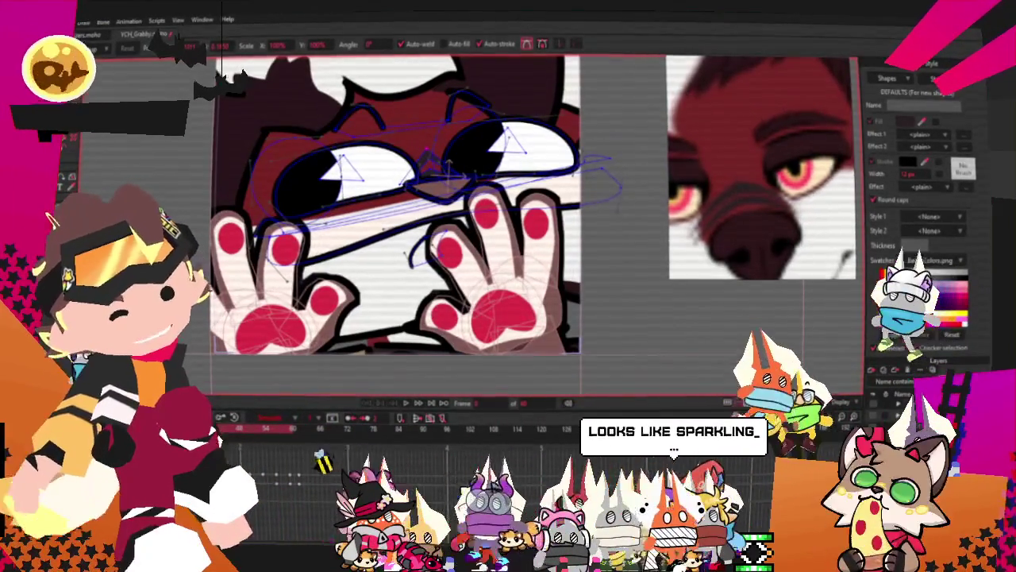
Move and tilt the hands layer down to reveal the mouth, then lasso both hand pads.
{"action": "key", "text": "m"}
{"action": "key", "text": "Right"}
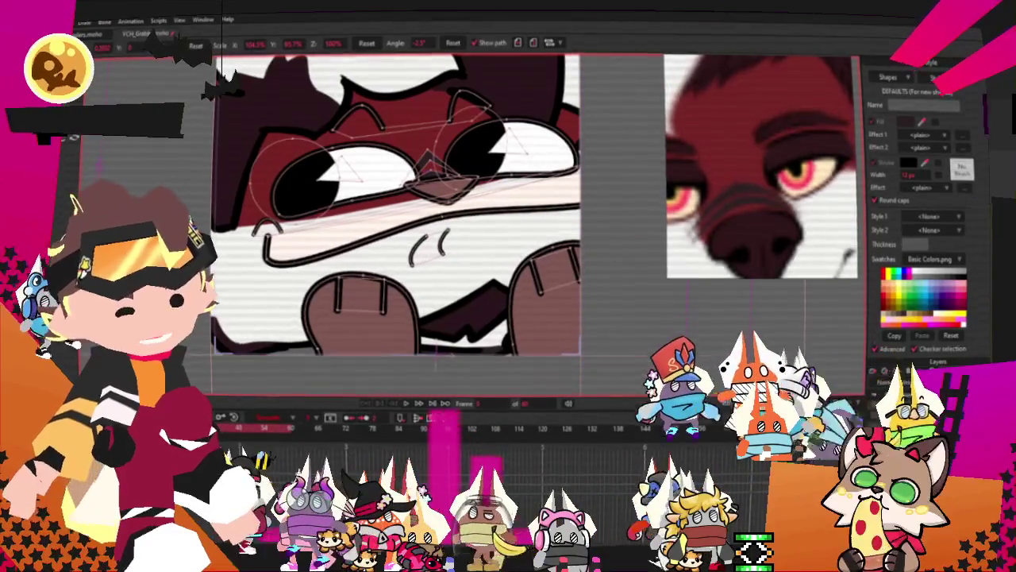
{"action": "key", "text": "g"}
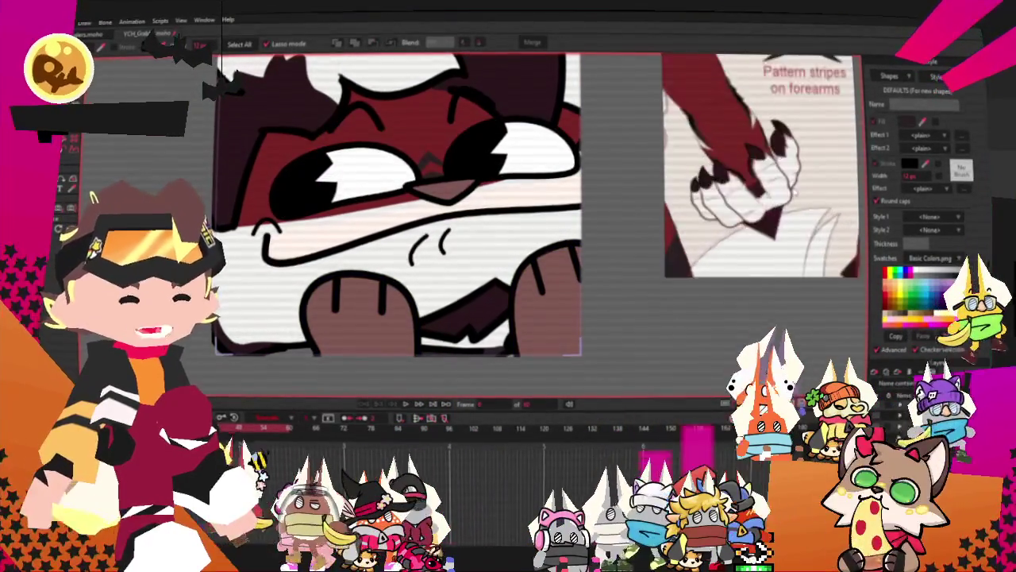
{"action": "left_click_drag", "start_coordinate": [294, 262], "coordinate": [568, 328]}
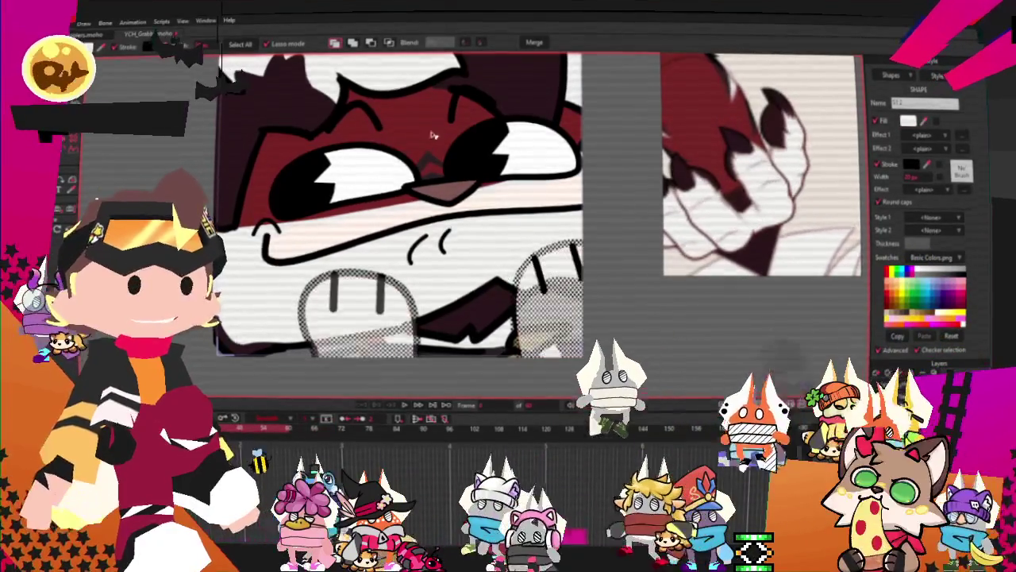
{"action": "scroll", "coordinate": [494, 276], "scroll_direction": "down", "scroll_amount": 2}
{"action": "scroll", "coordinate": [494, 275], "scroll_direction": "down", "scroll_amount": 2}
{"action": "scroll", "coordinate": [494, 275], "scroll_direction": "up", "scroll_amount": 2}
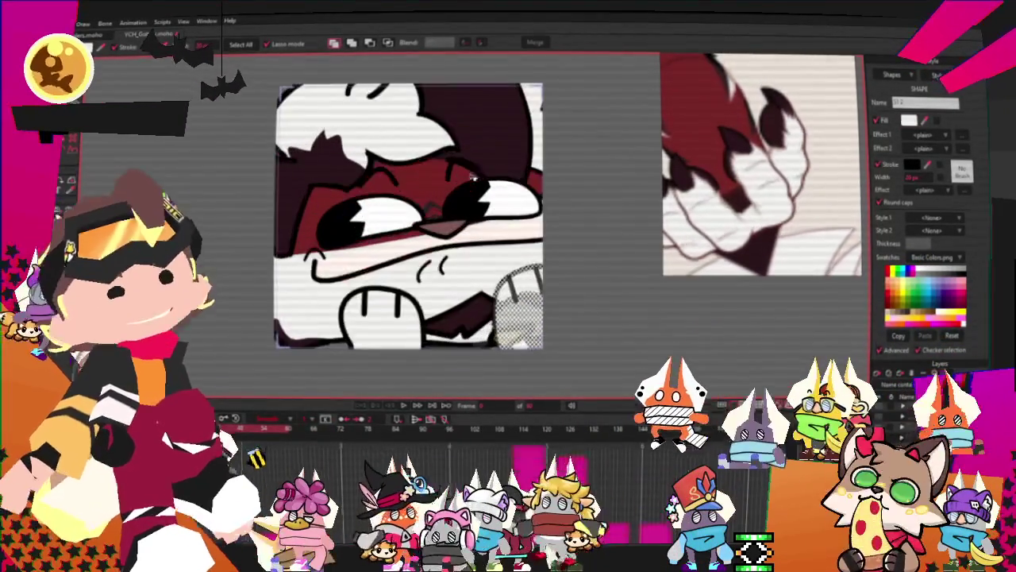
{"action": "scroll", "coordinate": [494, 275], "scroll_direction": "up", "scroll_amount": 1}
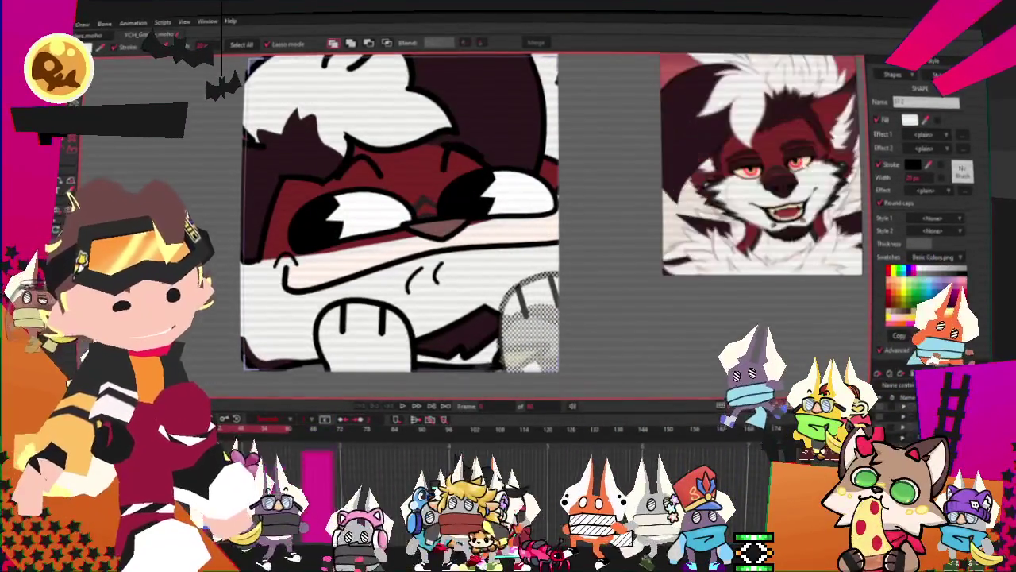
{"action": "scroll", "coordinate": [429, 222], "scroll_direction": "up", "scroll_amount": 1}
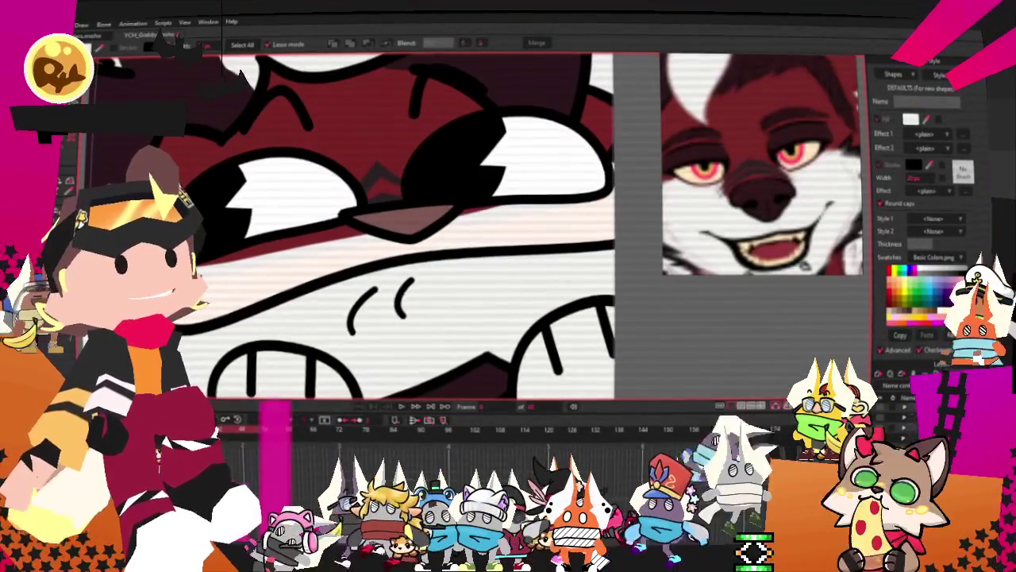
{"action": "scroll", "coordinate": [397, 222], "scroll_direction": "down", "scroll_amount": 2}
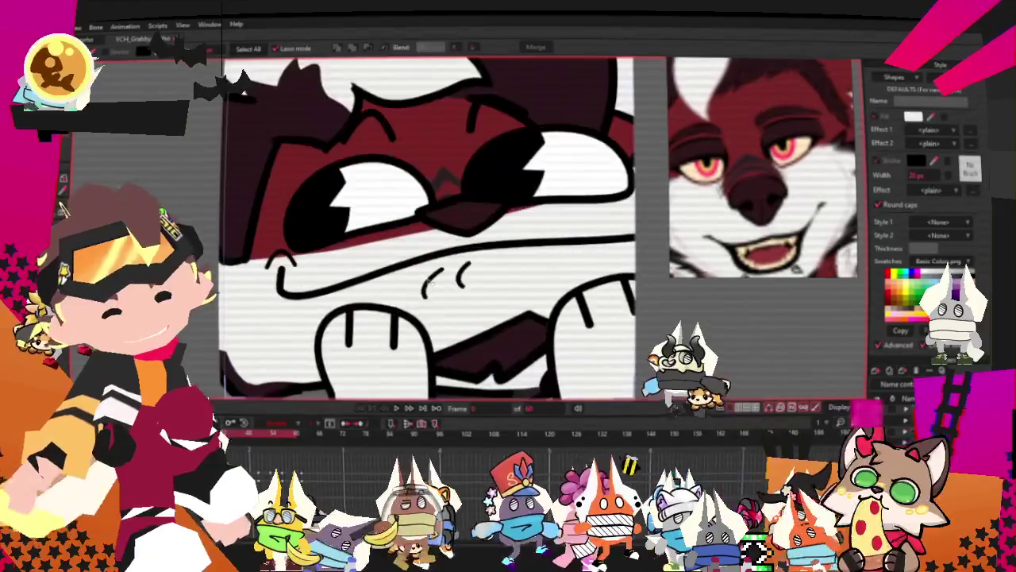
{"action": "key", "text": "t"}
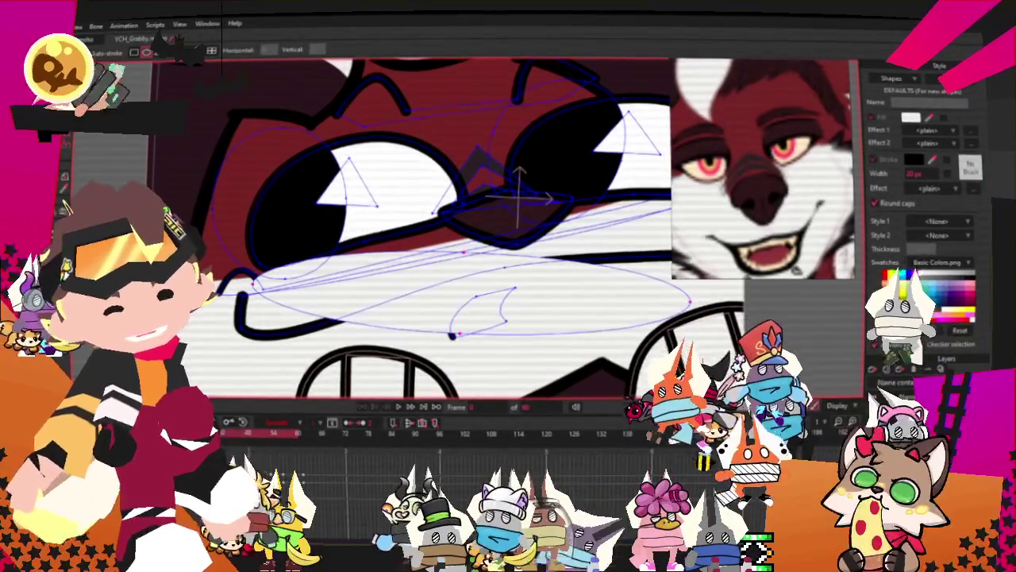
Lasso the long muzzle line and both small cheek marks for transforming.
{"action": "key", "text": "g"}
{"action": "left_click_drag", "start_coordinate": [266, 274], "coordinate": [671, 256]}
{"action": "left_click_drag", "start_coordinate": [475, 298], "coordinate": [453, 335]}
{"action": "left_click_drag", "start_coordinate": [515, 287], "coordinate": [504, 322]}
{"action": "key", "text": "t"}
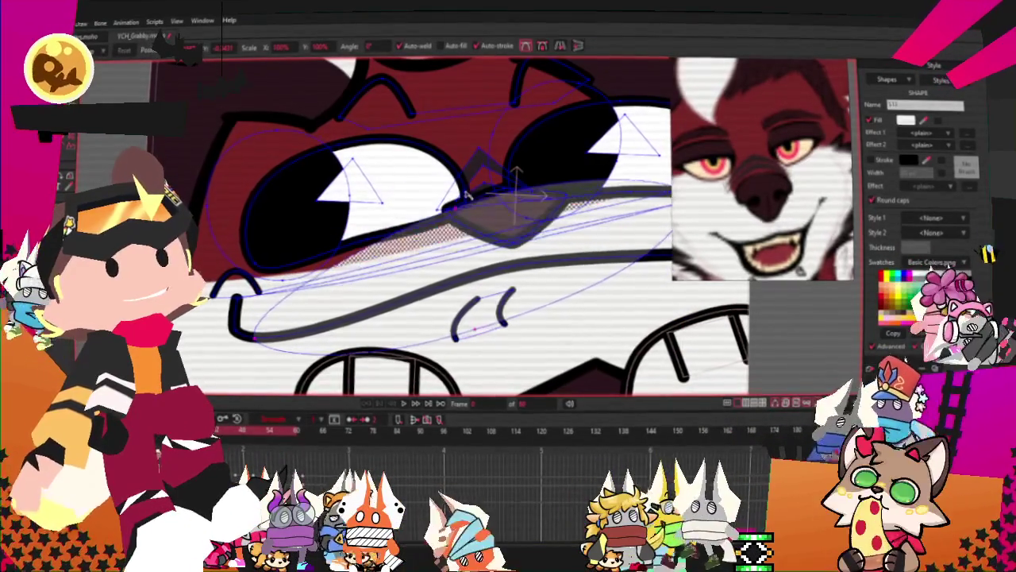
Zoom in and out to compare the face with the wolf reference.
{"action": "scroll", "coordinate": [555, 273], "scroll_direction": "down", "scroll_amount": 2}
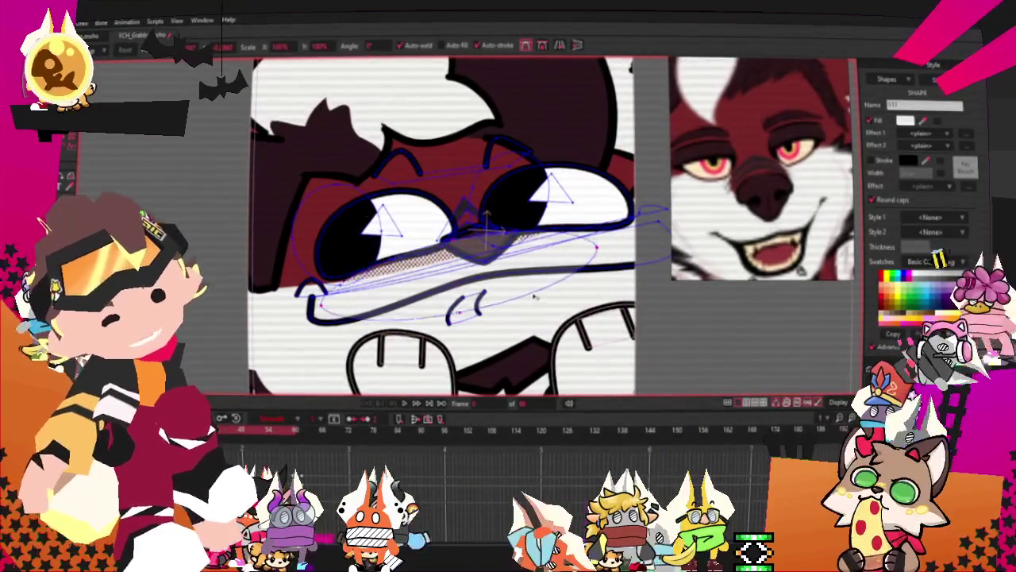
{"action": "scroll", "coordinate": [533, 292], "scroll_direction": "up", "scroll_amount": 2}
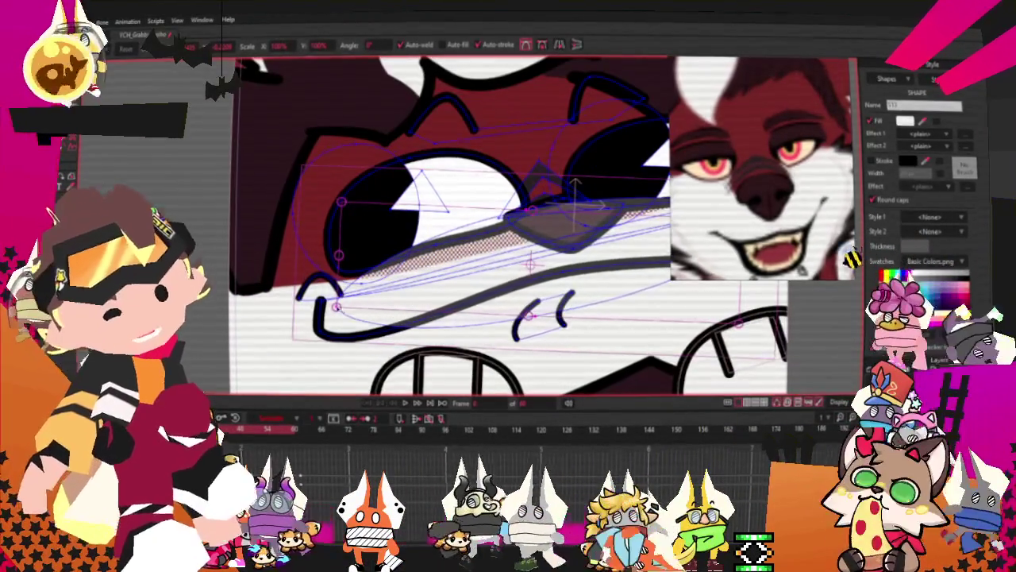
{"action": "scroll", "coordinate": [455, 279], "scroll_direction": "down", "scroll_amount": 2}
{"action": "scroll", "coordinate": [626, 262], "scroll_direction": "up", "scroll_amount": 2}
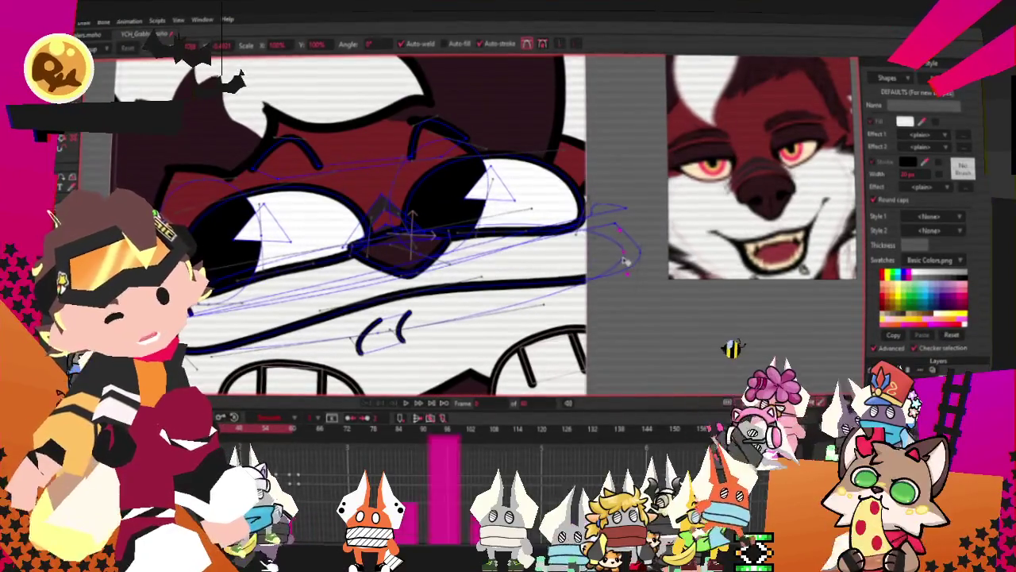
{"action": "scroll", "coordinate": [449, 315], "scroll_direction": "down", "scroll_amount": 3}
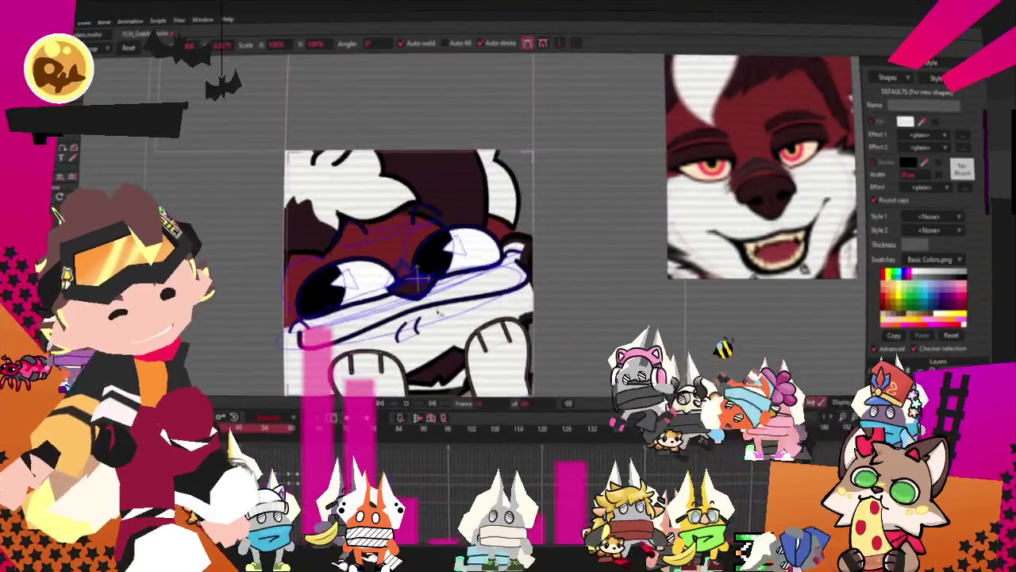
{"action": "scroll", "coordinate": [448, 315], "scroll_direction": "down", "scroll_amount": 2}
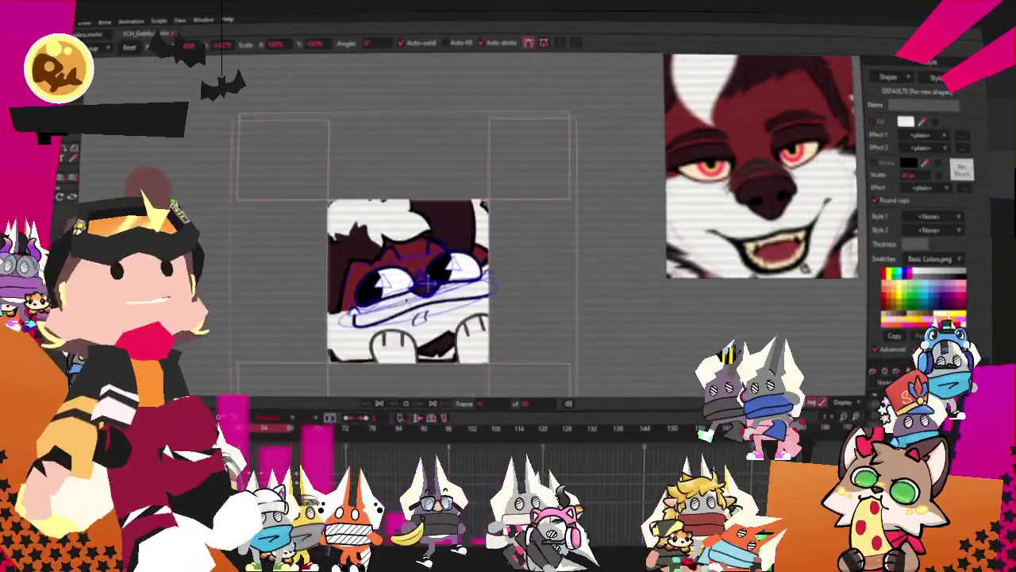
{"action": "scroll", "coordinate": [429, 284], "scroll_direction": "up", "scroll_amount": 1}
{"action": "scroll", "coordinate": [421, 292], "scroll_direction": "up", "scroll_amount": 1}
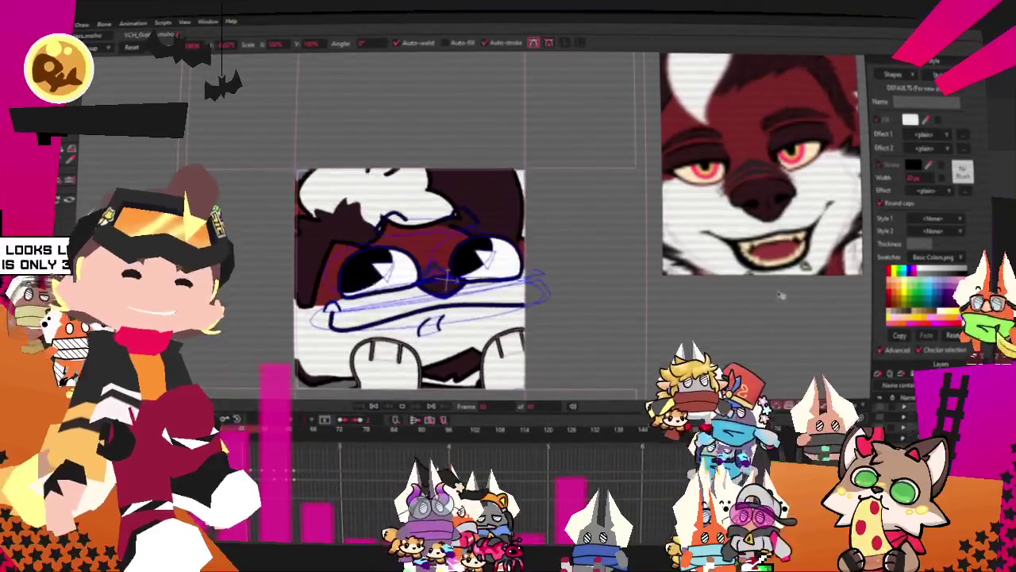
{"action": "key", "text": "minus"}
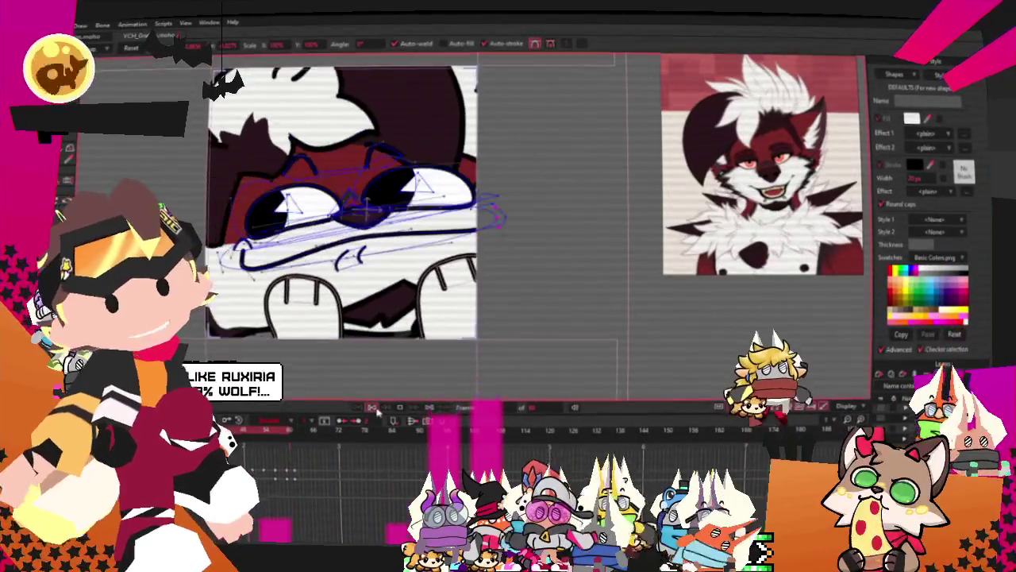
{"action": "scroll", "coordinate": [334, 190], "scroll_direction": "up", "scroll_amount": 2}
{"action": "scroll", "coordinate": [397, 126], "scroll_direction": "down", "scroll_amount": 1}
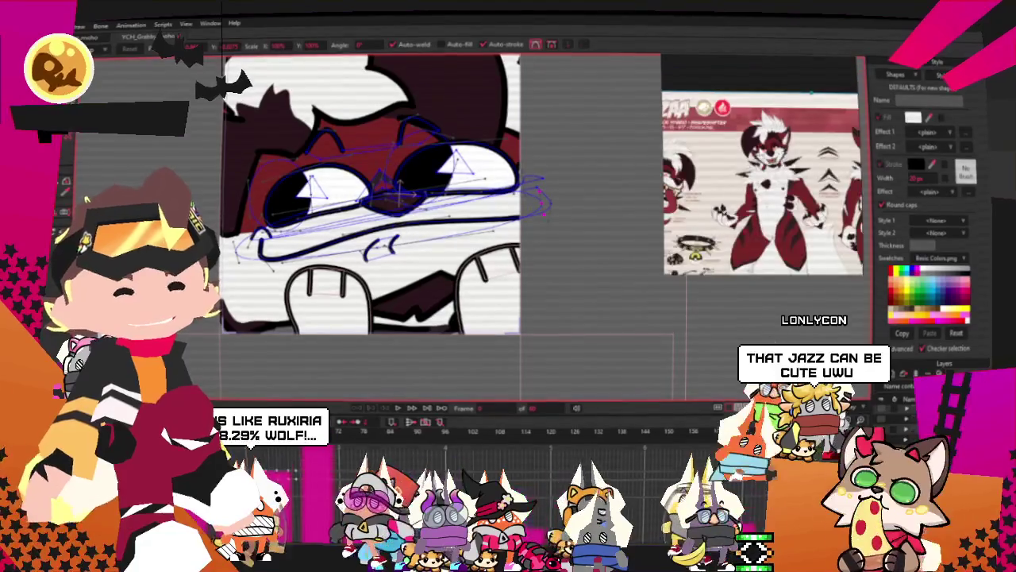
{"action": "scroll", "coordinate": [615, 208], "scroll_direction": "up", "scroll_amount": 1}
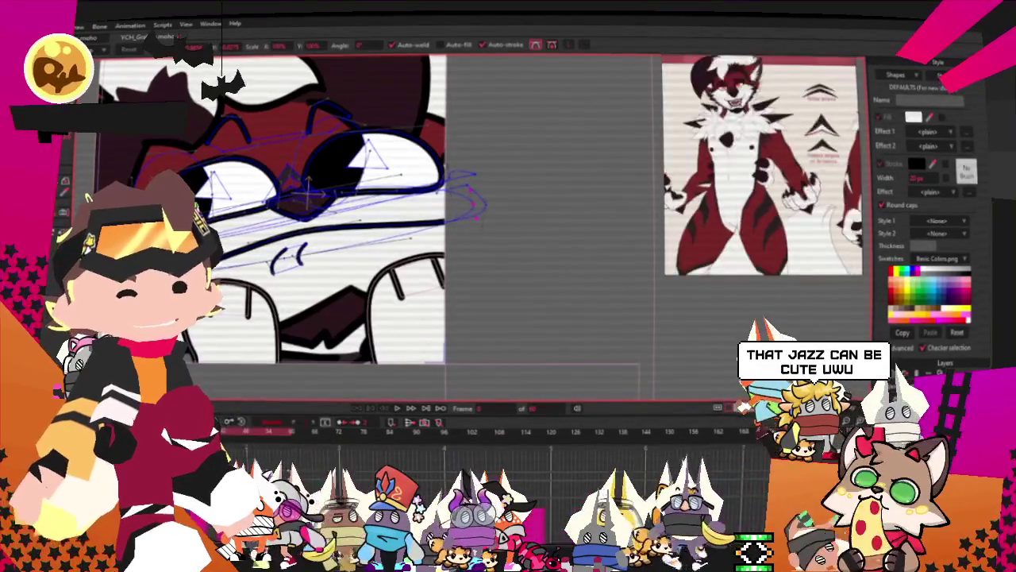
{"action": "scroll", "coordinate": [616, 208], "scroll_direction": "down", "scroll_amount": 2}
{"action": "scroll", "coordinate": [615, 208], "scroll_direction": "up", "scroll_amount": 2}
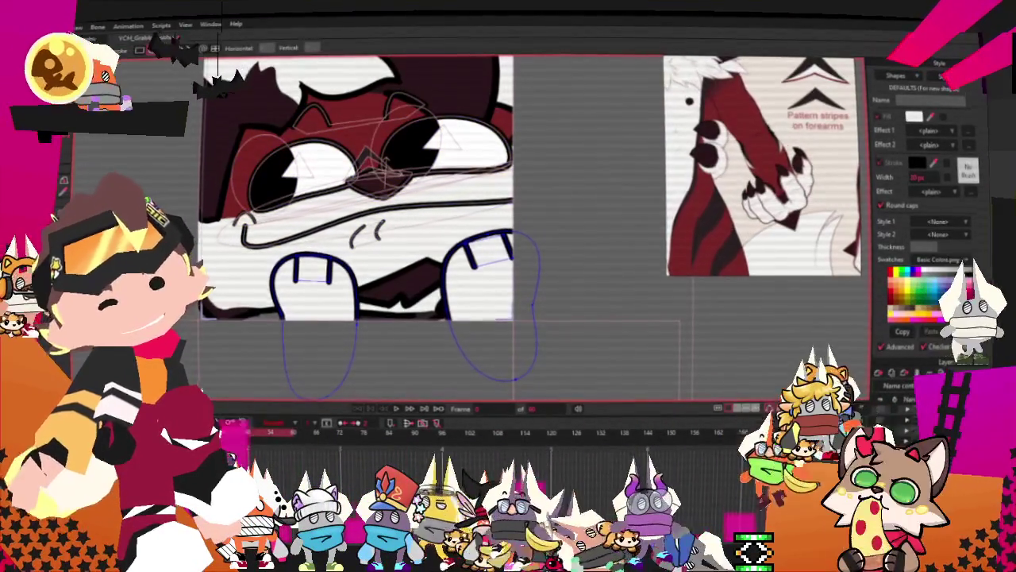
Sample the wolf reference paw's dark red as the fill colour.
{"action": "scroll", "coordinate": [475, 306], "scroll_direction": "up", "scroll_amount": 2}
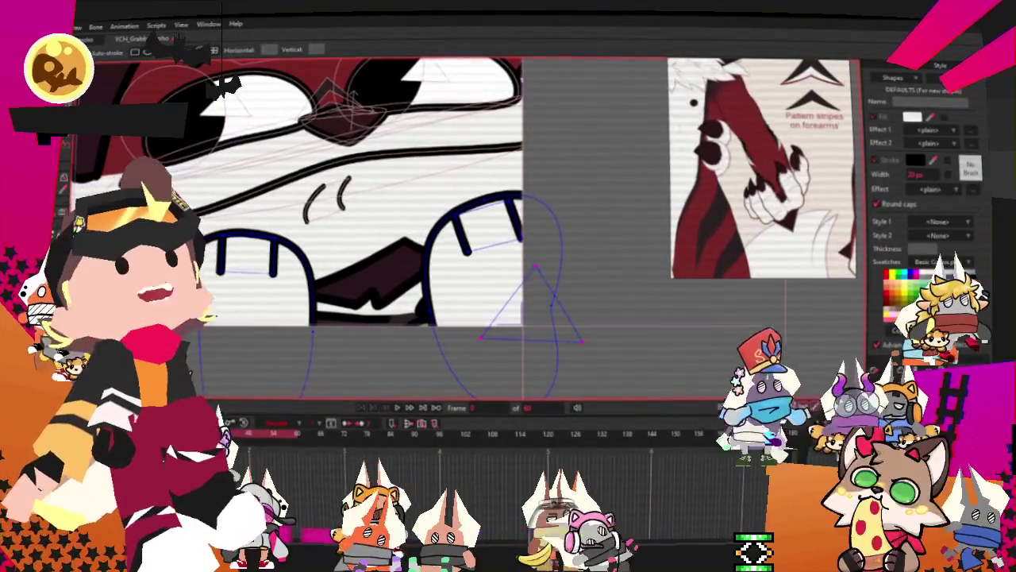
{"action": "key", "text": "g"}
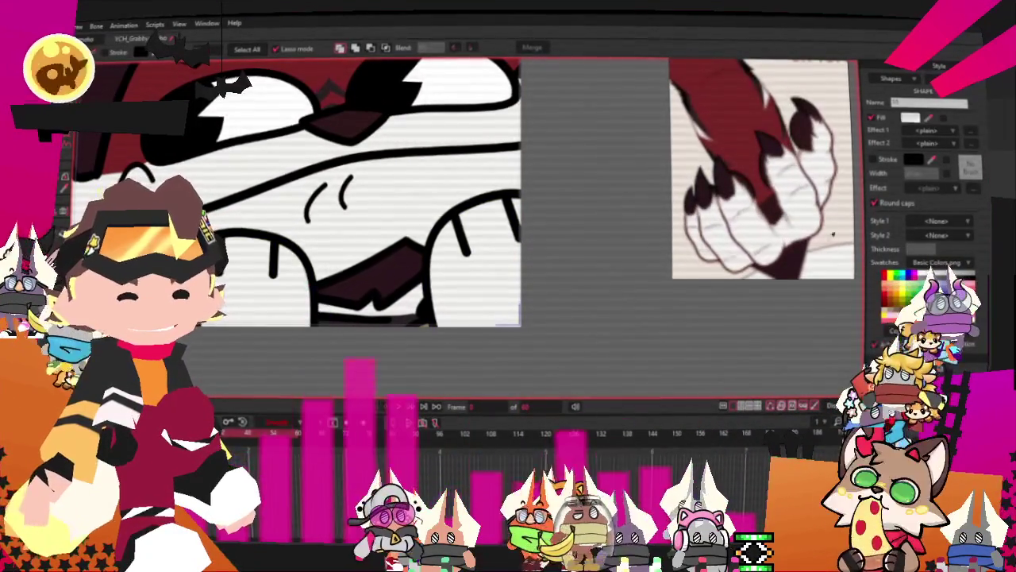
{"action": "left_click", "coordinate": [796, 252]}
{"action": "scroll", "coordinate": [547, 141], "scroll_direction": "down", "scroll_amount": 3}
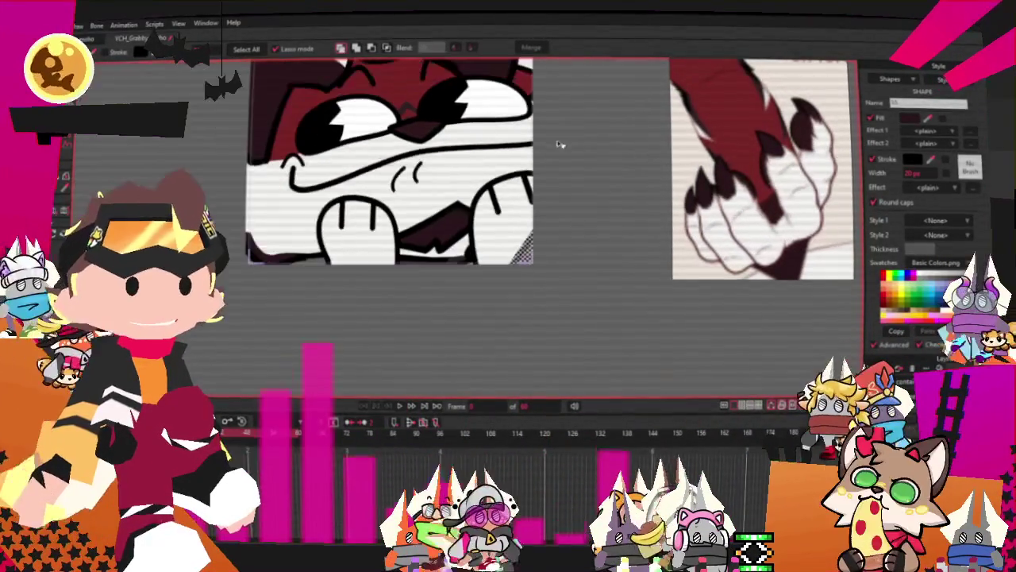
{"action": "key", "text": "c"}
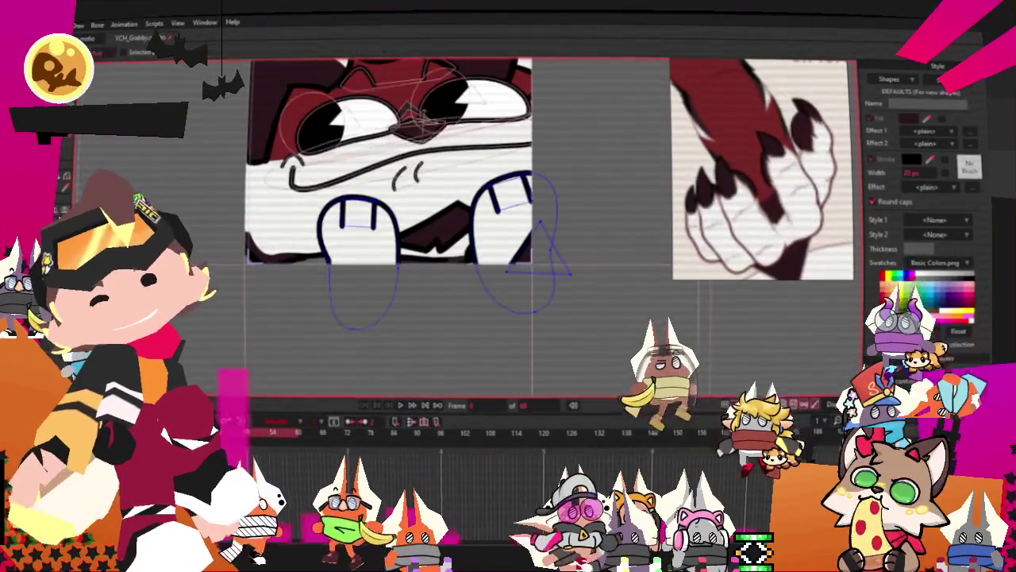
{"action": "scroll", "coordinate": [556, 230], "scroll_direction": "up", "scroll_amount": 3}
{"action": "scroll", "coordinate": [530, 216], "scroll_direction": "up", "scroll_amount": 2}
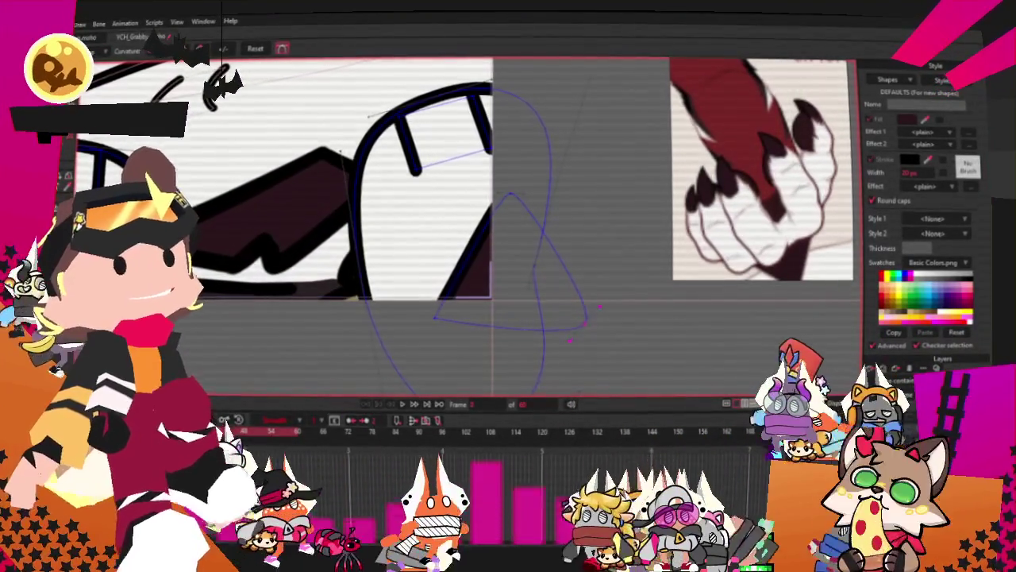
Pull the tooth triangle's lower corners inward and move the curve's top point left.
{"action": "key", "text": "t"}
{"action": "scroll", "coordinate": [524, 210], "scroll_direction": "up", "scroll_amount": 2}
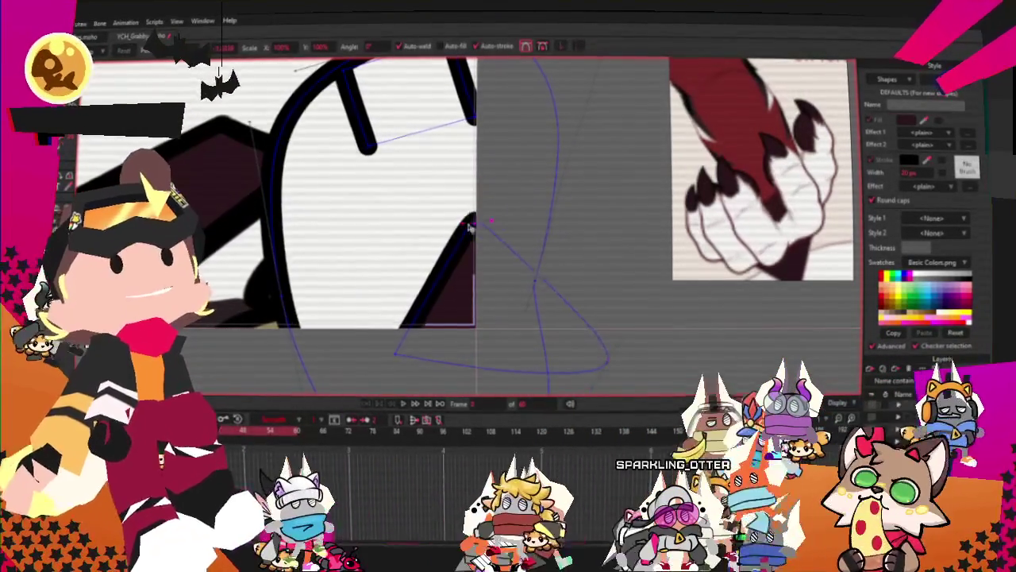
{"action": "left_click", "coordinate": [610, 353]}
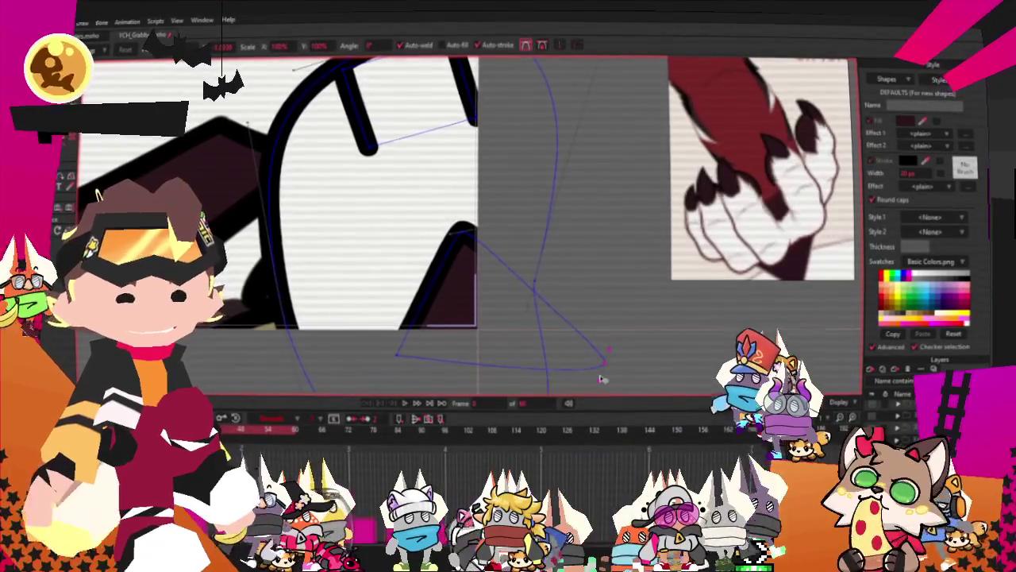
{"action": "left_click_drag", "start_coordinate": [397, 355], "coordinate": [406, 337]}
{"action": "left_click", "coordinate": [470, 230]}
{"action": "left_click_drag", "start_coordinate": [470, 230], "coordinate": [442, 234]}
{"action": "left_click_drag", "start_coordinate": [607, 369], "coordinate": [536, 359]}
Make one more long point drag across the face, then zoom out to review it.
{"action": "scroll", "coordinate": [494, 306], "scroll_direction": "down", "scroll_amount": 3}
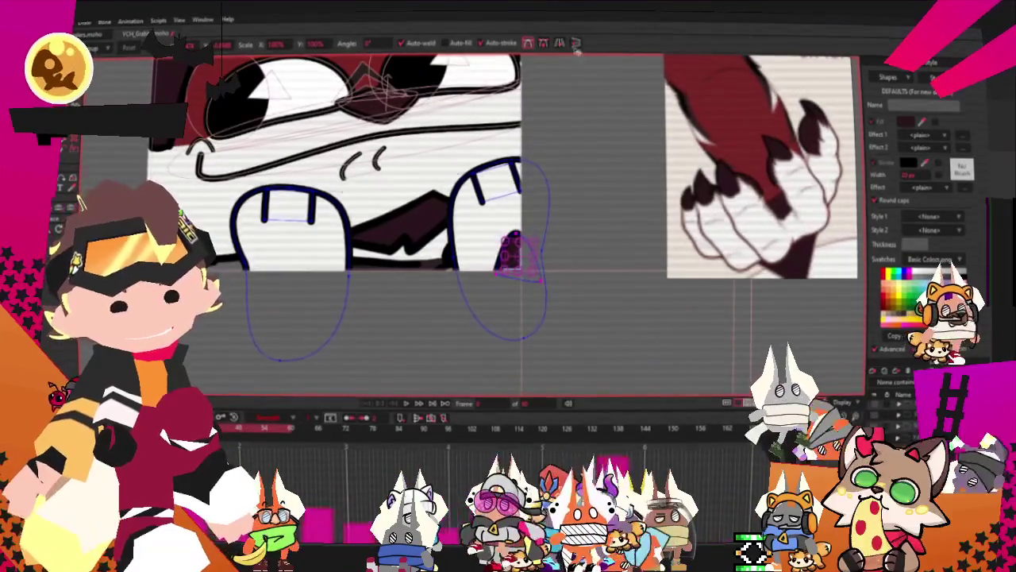
{"action": "scroll", "coordinate": [428, 301], "scroll_direction": "up", "scroll_amount": 2}
{"action": "scroll", "coordinate": [556, 254], "scroll_direction": "up", "scroll_amount": 2}
{"action": "scroll", "coordinate": [589, 235], "scroll_direction": "up", "scroll_amount": 2}
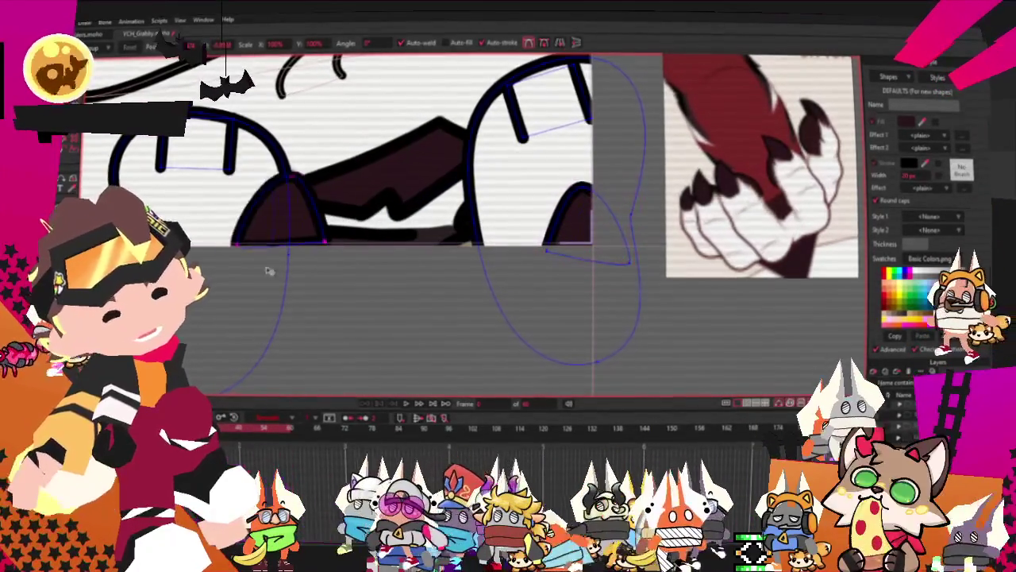
{"action": "left_click_drag", "start_coordinate": [589, 235], "coordinate": [230, 257]}
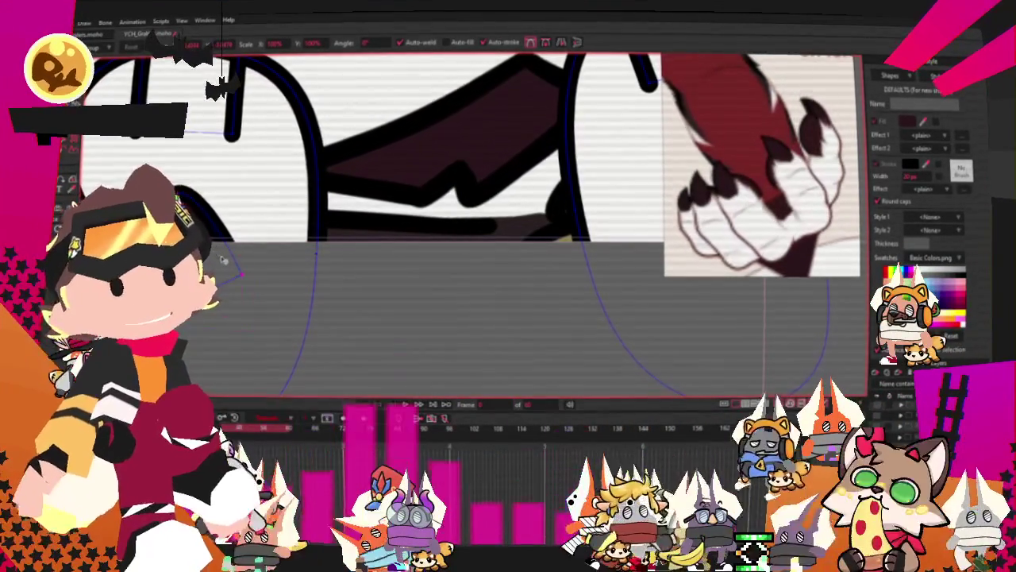
{"action": "scroll", "coordinate": [381, 263], "scroll_direction": "down", "scroll_amount": 1}
{"action": "scroll", "coordinate": [495, 263], "scroll_direction": "down", "scroll_amount": 2}
{"action": "scroll", "coordinate": [566, 277], "scroll_direction": "down", "scroll_amount": 2}
{"action": "scroll", "coordinate": [565, 277], "scroll_direction": "down", "scroll_amount": 1}
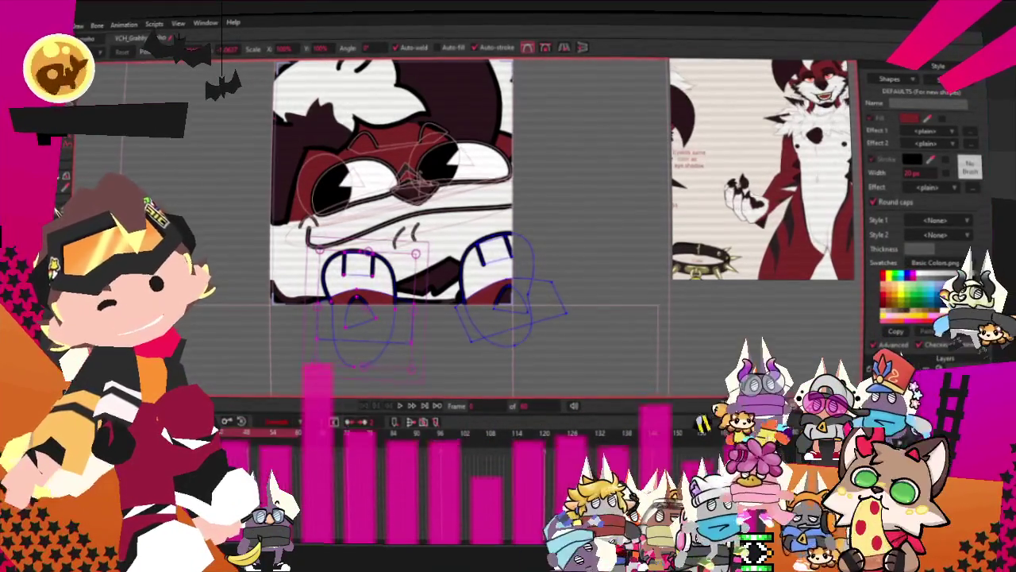
{"action": "left_click", "coordinate": [79, 23]}
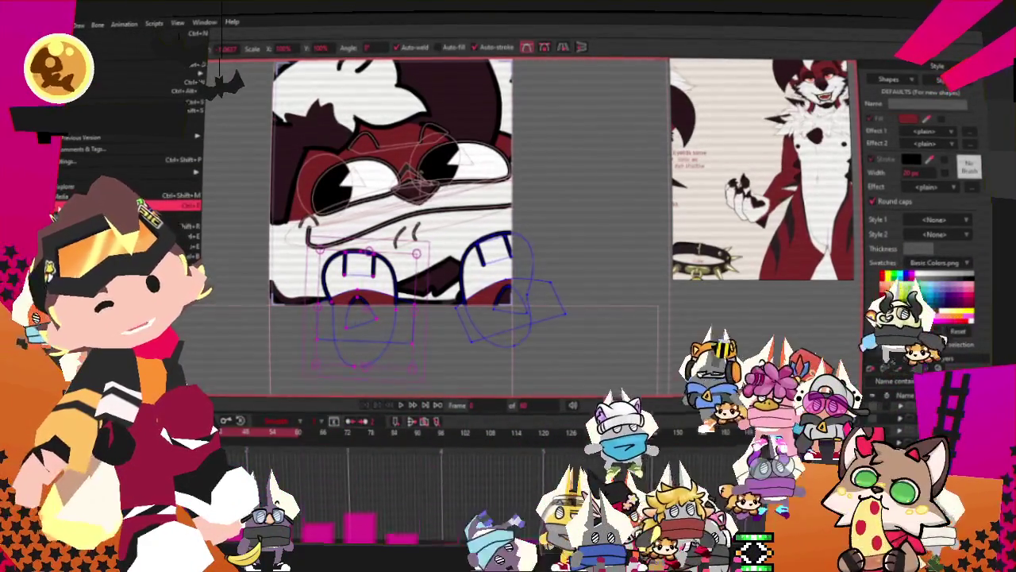
{"action": "left_click", "coordinate": [182, 205]}
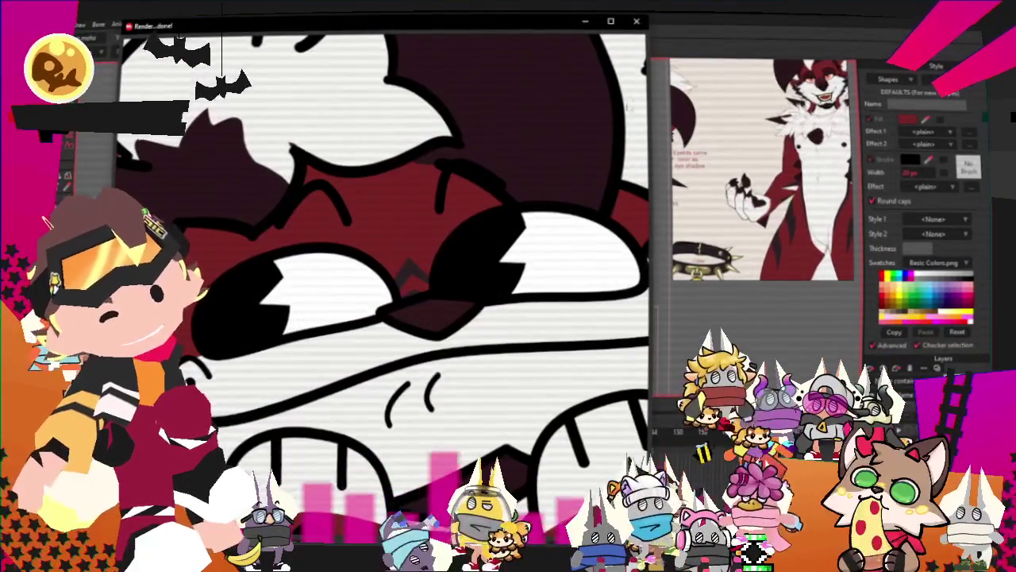
{"action": "left_click", "coordinate": [636, 22]}
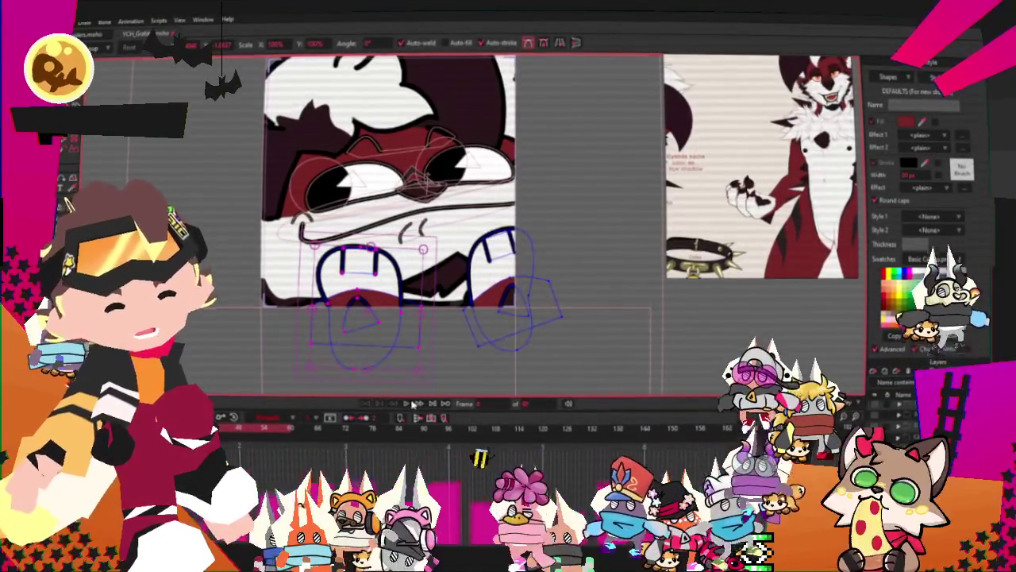
{"action": "scroll", "coordinate": [346, 381], "scroll_direction": "up", "scroll_amount": 2}
{"action": "scroll", "coordinate": [346, 381], "scroll_direction": "up", "scroll_amount": 2}
{"action": "scroll", "coordinate": [346, 381], "scroll_direction": "up", "scroll_amount": 2}
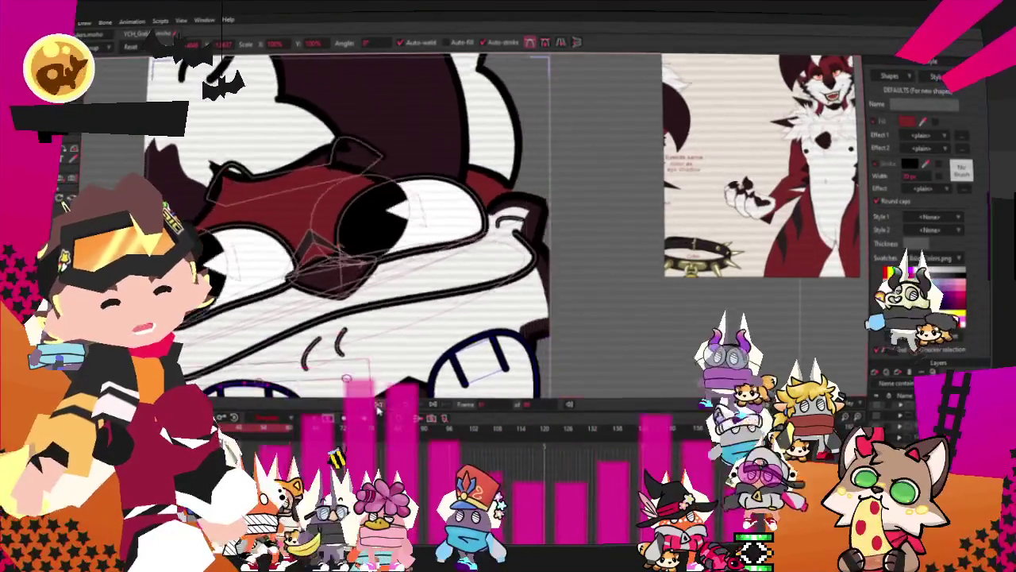
{"action": "scroll", "coordinate": [416, 233], "scroll_direction": "down", "scroll_amount": 3}
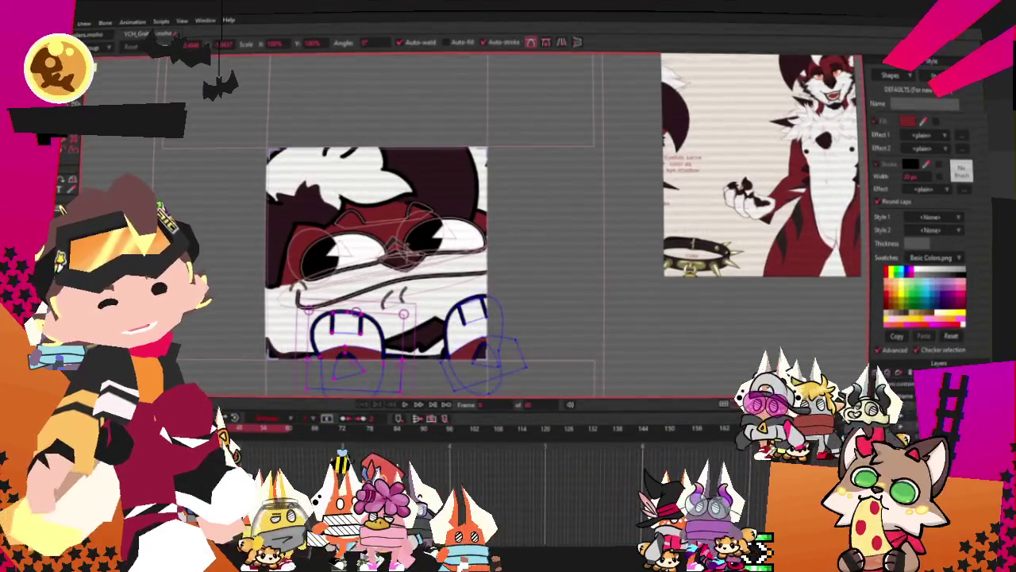
{"action": "key", "text": "alt+f"}
{"action": "key", "text": "Escape"}
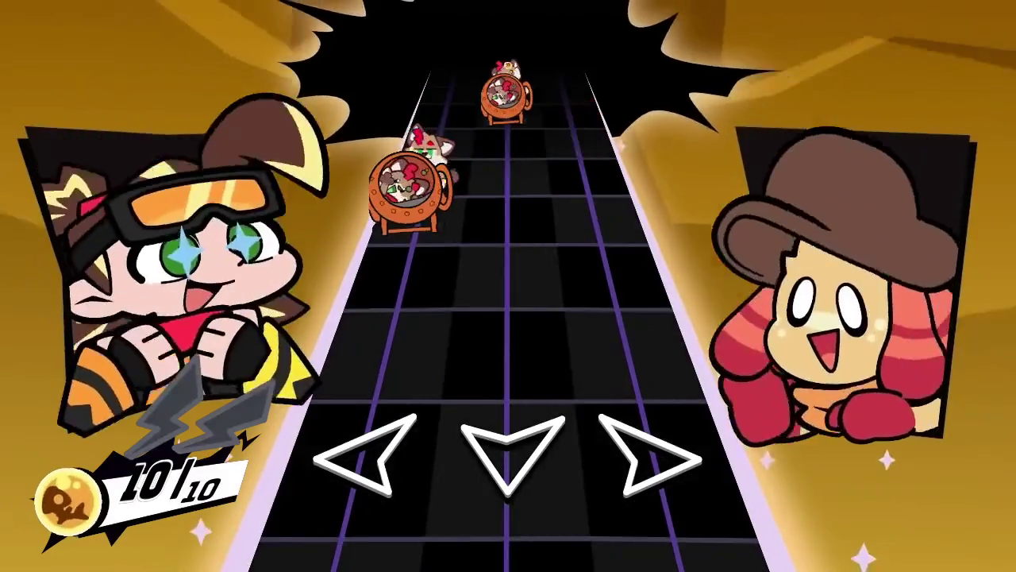
Hit the opening run of cat, barrel, mixer and cannon notes across the left, middle and right lanes.
{"action": "key", "text": "Left"}
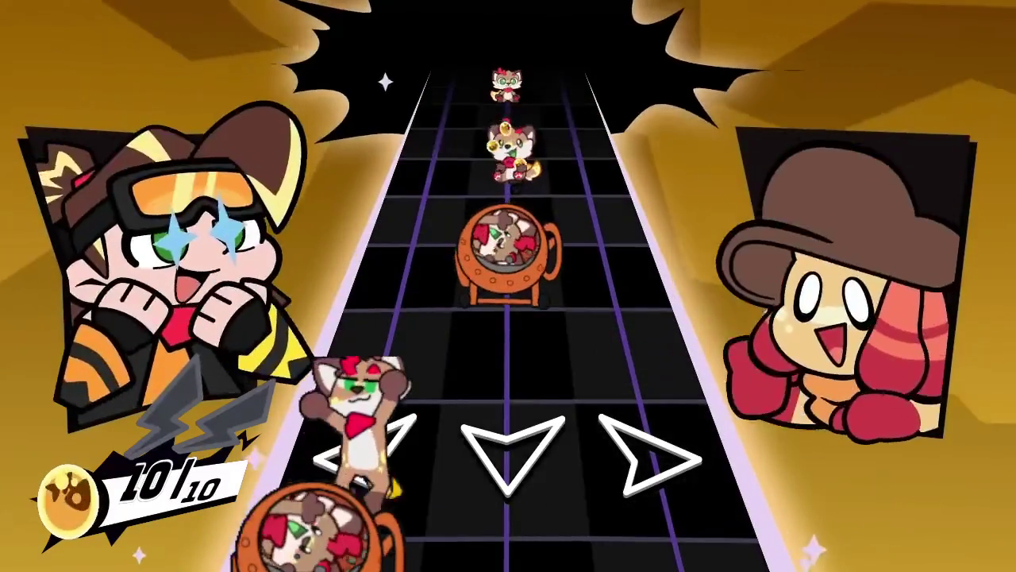
{"action": "key", "text": "Down"}
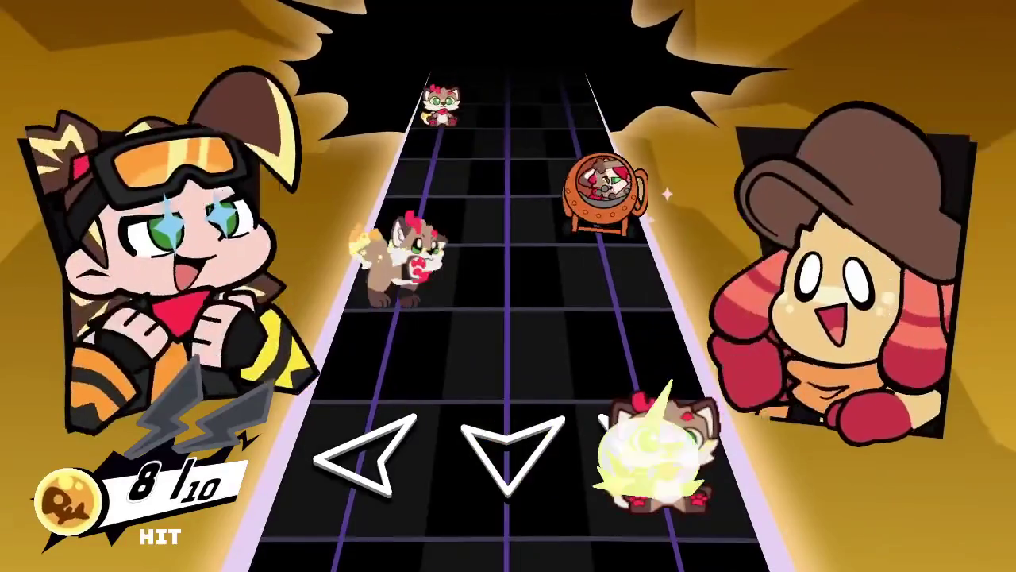
{"action": "key", "text": "Right"}
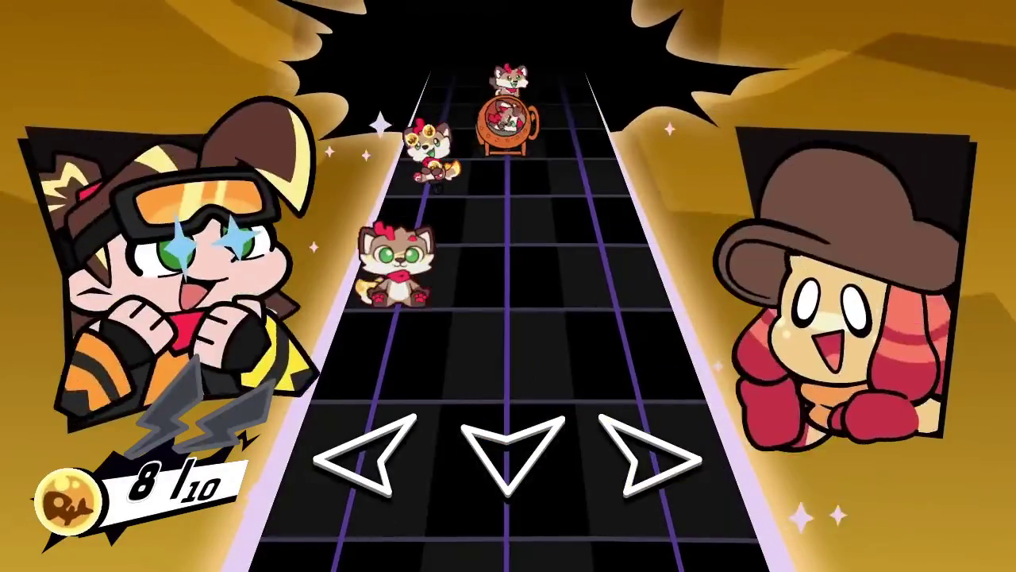
{"action": "key", "text": "Left"}
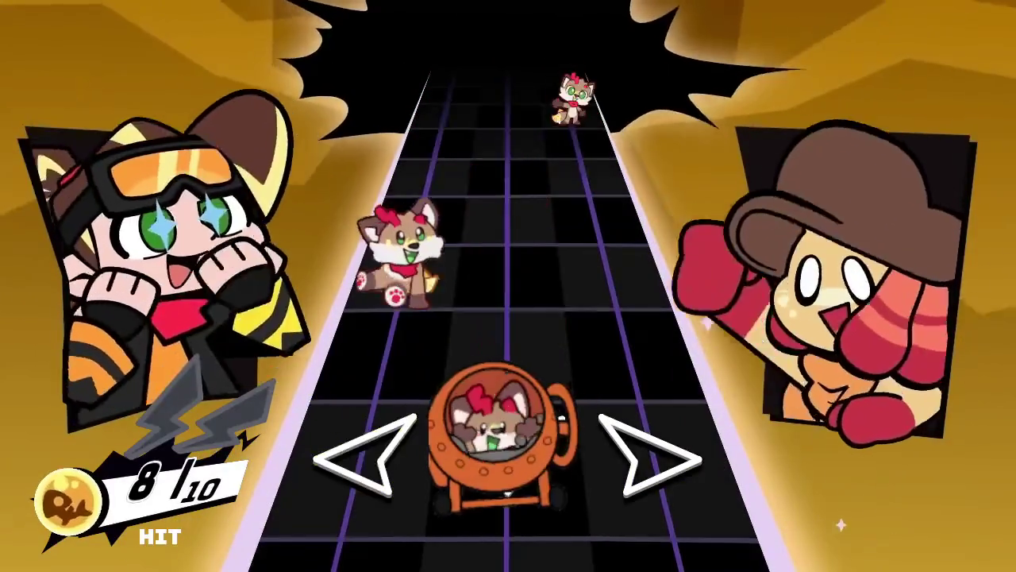
{"action": "key", "text": "Down"}
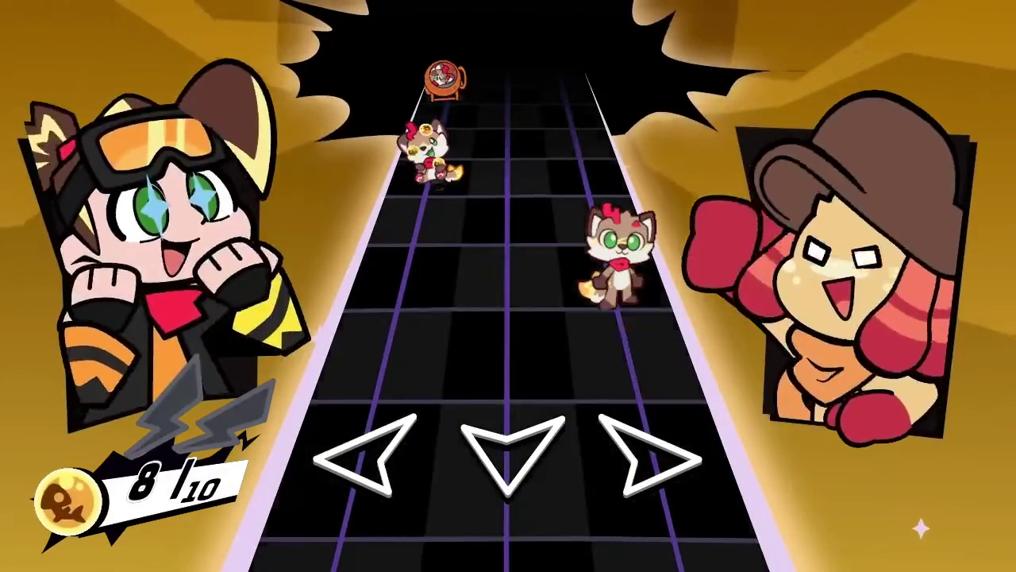
{"action": "key", "text": "Right"}
{"action": "key", "text": "Left"}
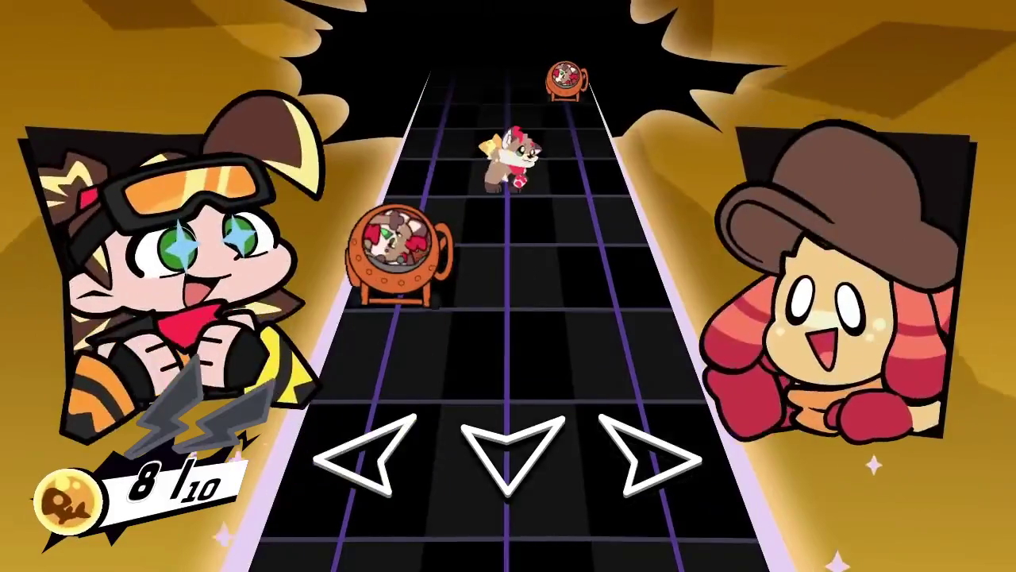
{"action": "key", "text": "Left"}
{"action": "key", "text": "Right"}
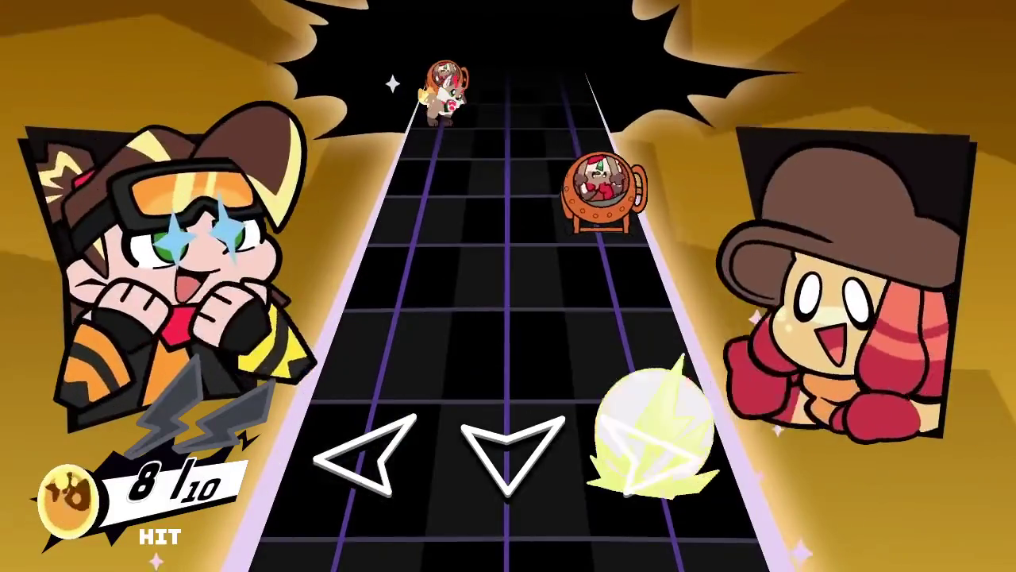
{"action": "key", "text": "Right"}
{"action": "key", "text": "Left"}
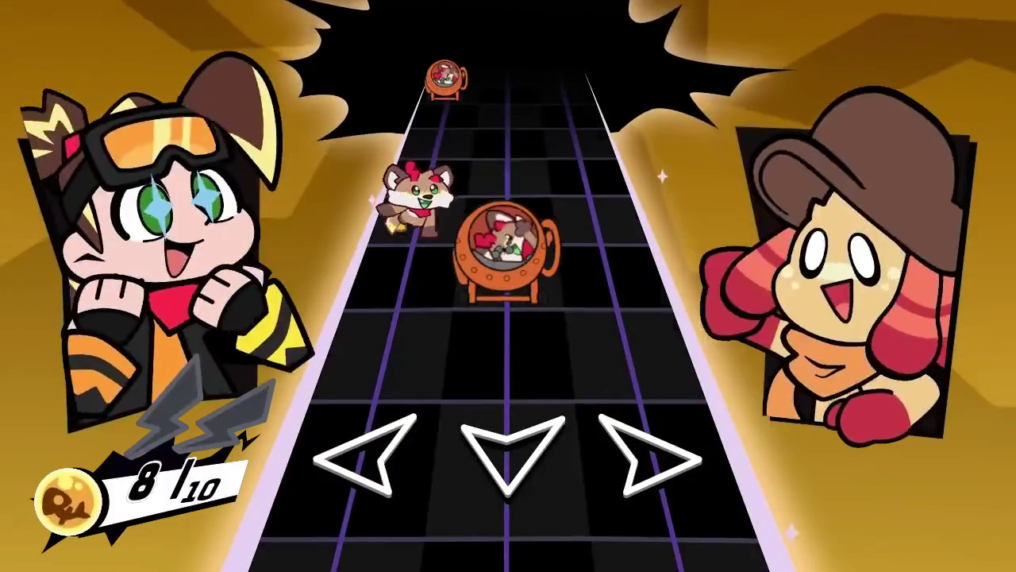
{"action": "key", "text": "Down"}
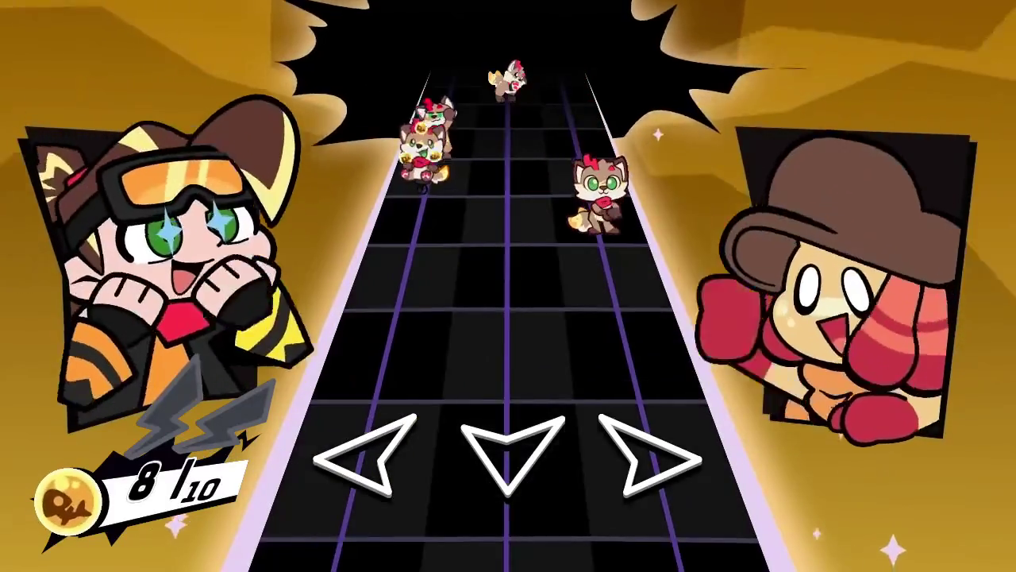
{"action": "key", "text": "Right"}
{"action": "key", "text": "Left"}
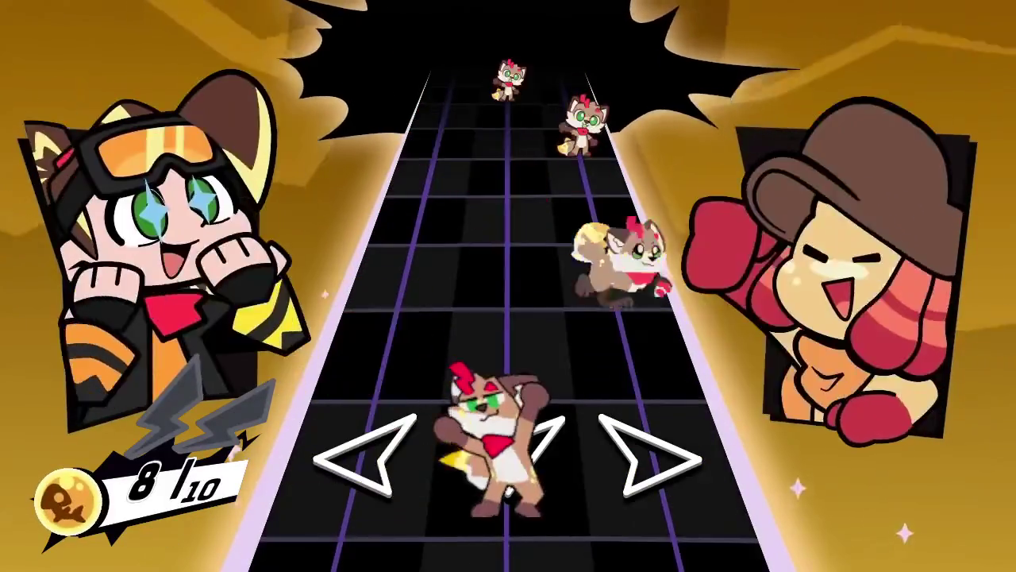
{"action": "key", "text": "Right"}
{"action": "key", "text": "Down"}
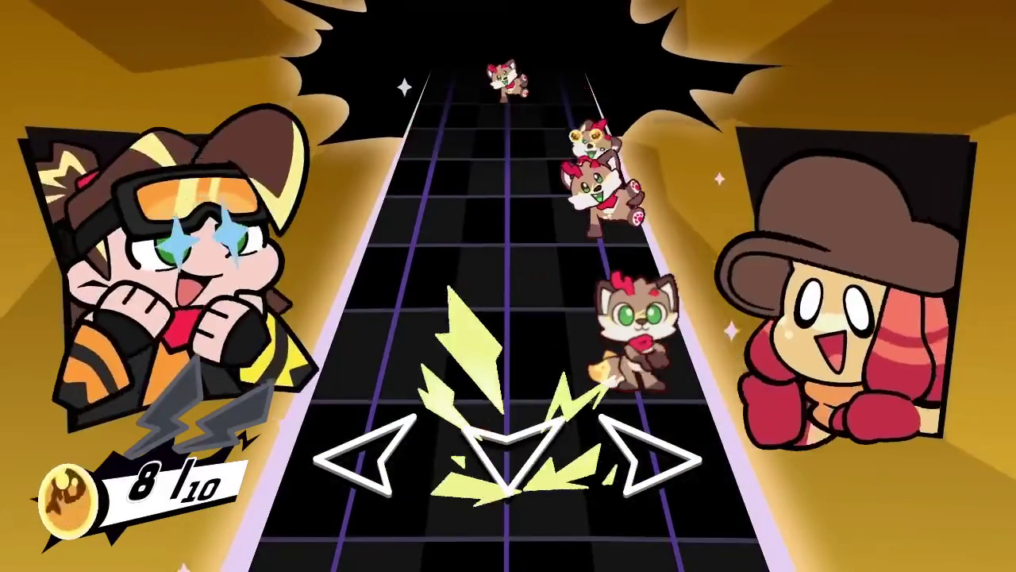
{"action": "key", "text": "Right"}
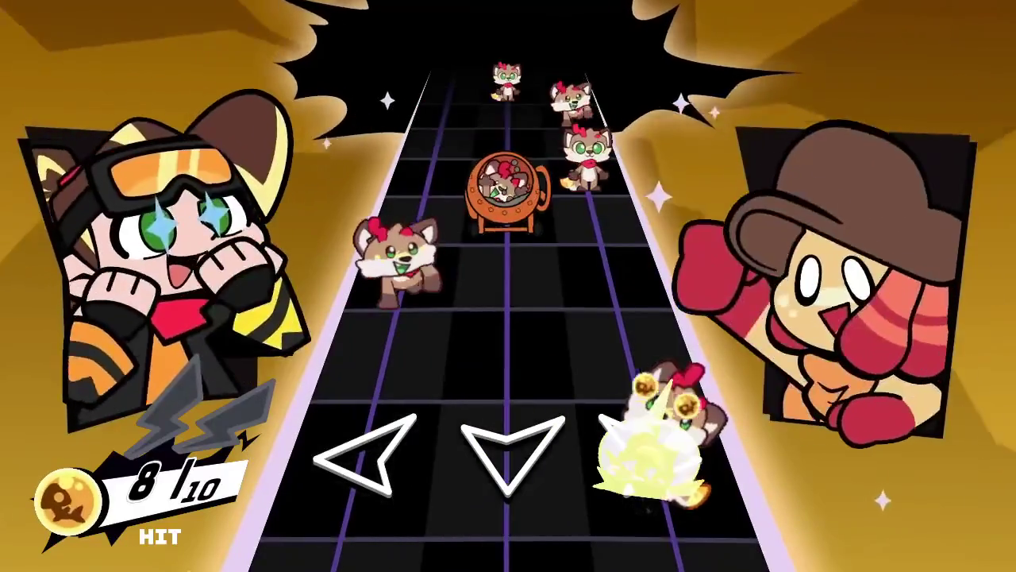
{"action": "key", "text": "Down"}
{"action": "key", "text": "Right"}
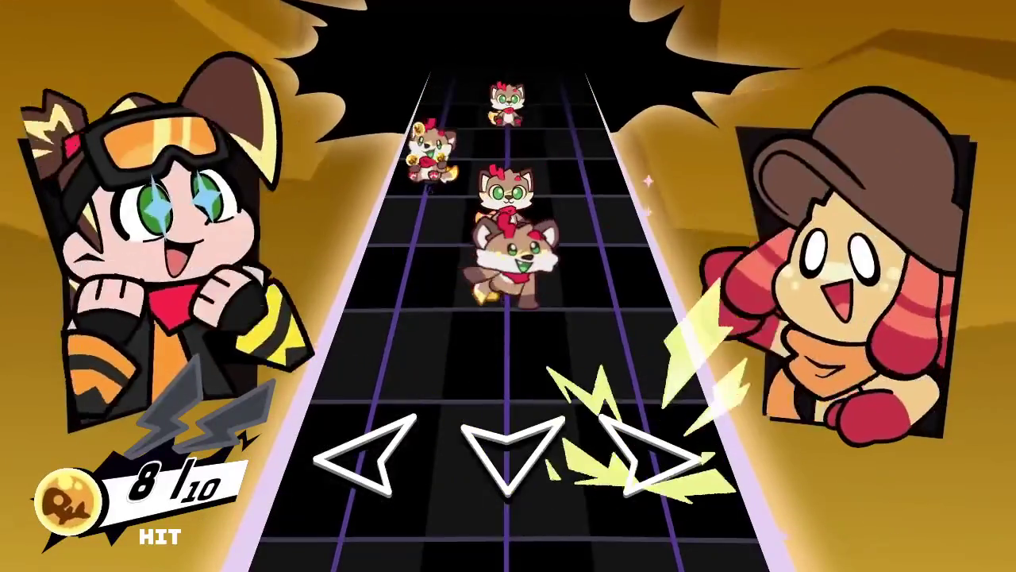
{"action": "key", "text": "Right"}
{"action": "key", "text": "Down"}
{"action": "key", "text": "Left"}
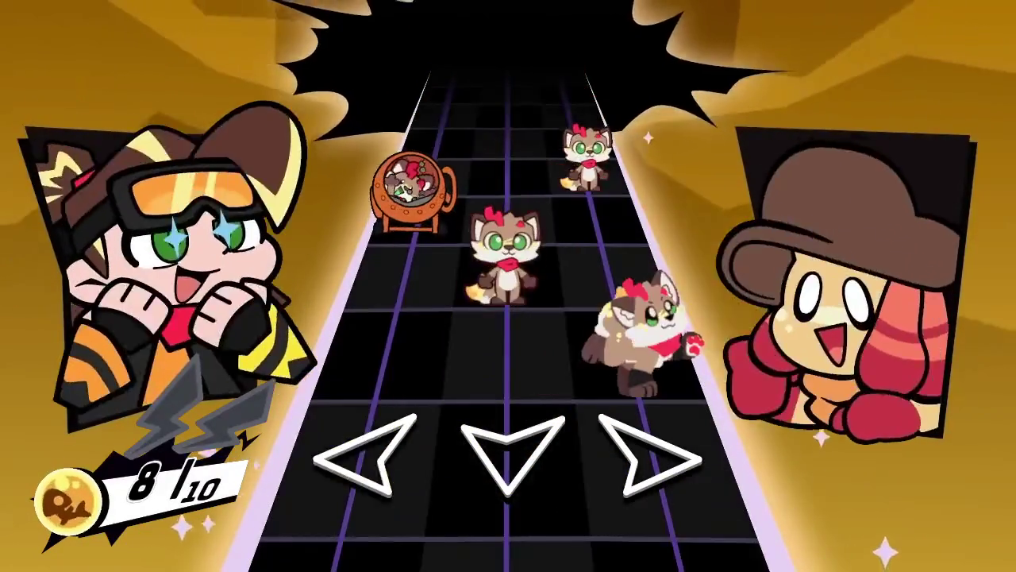
{"action": "key", "text": "Left"}
{"action": "key", "text": "Right"}
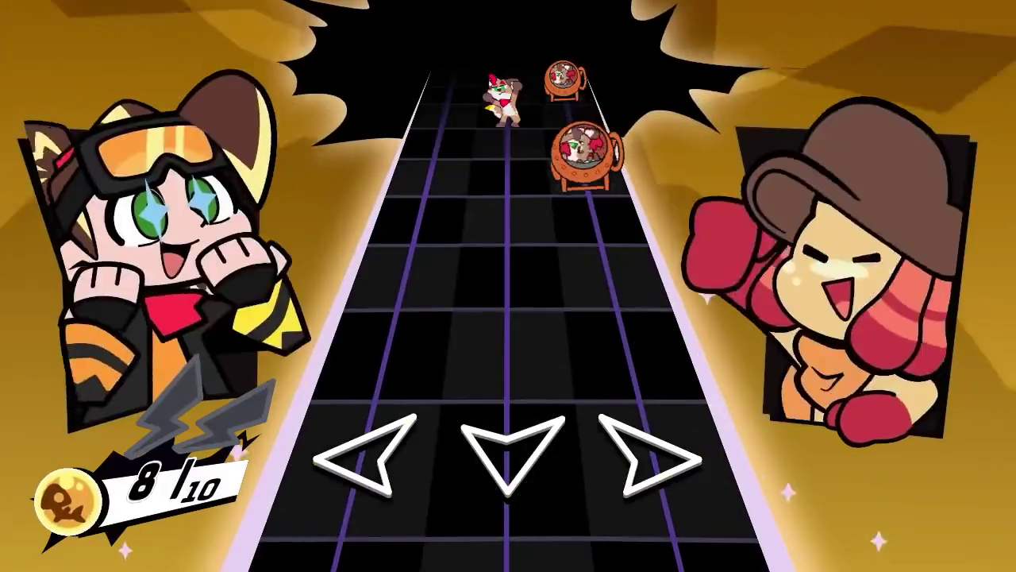
{"action": "key", "text": "Right"}
{"action": "key", "text": "Down"}
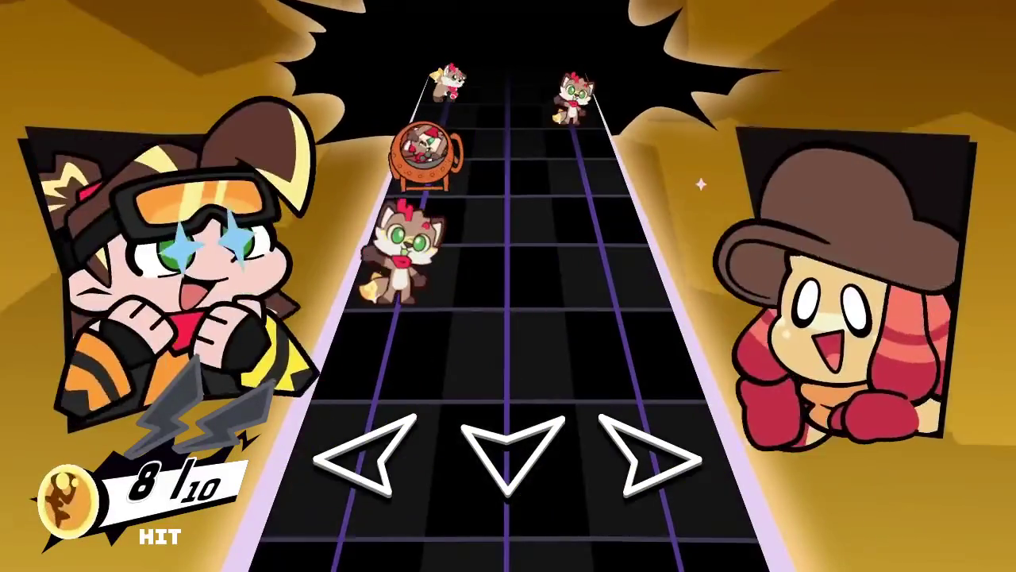
{"action": "key", "text": "Left"}
{"action": "key", "text": "Right"}
{"action": "key", "text": "Left"}
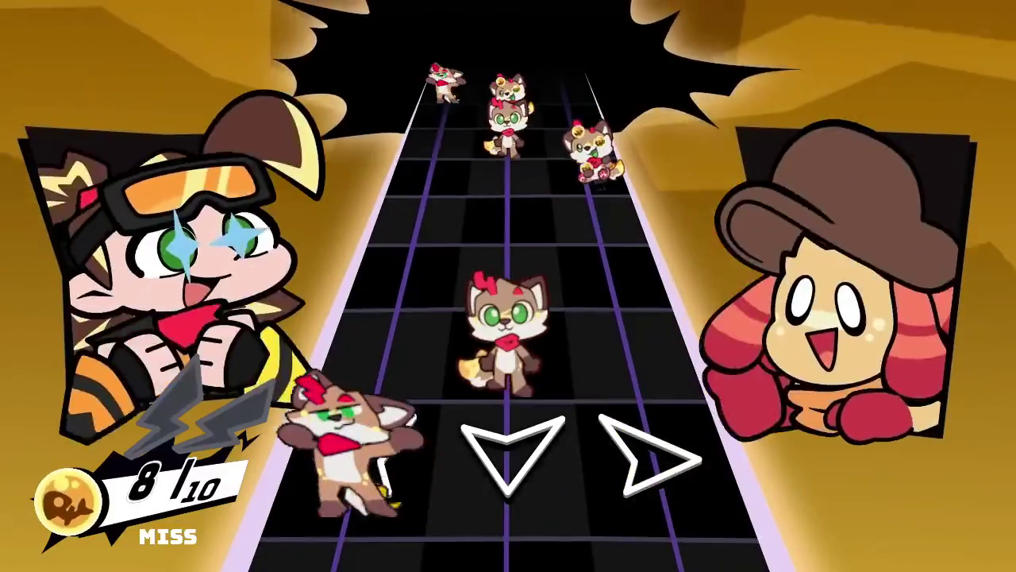
{"action": "key", "text": "Right"}
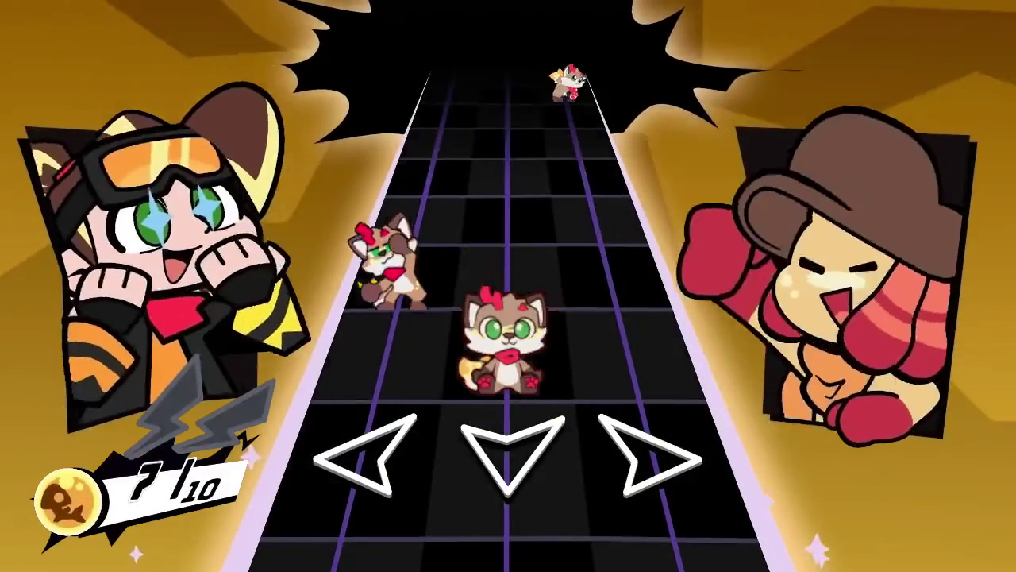
{"action": "key", "text": "Down"}
{"action": "key", "text": "Left"}
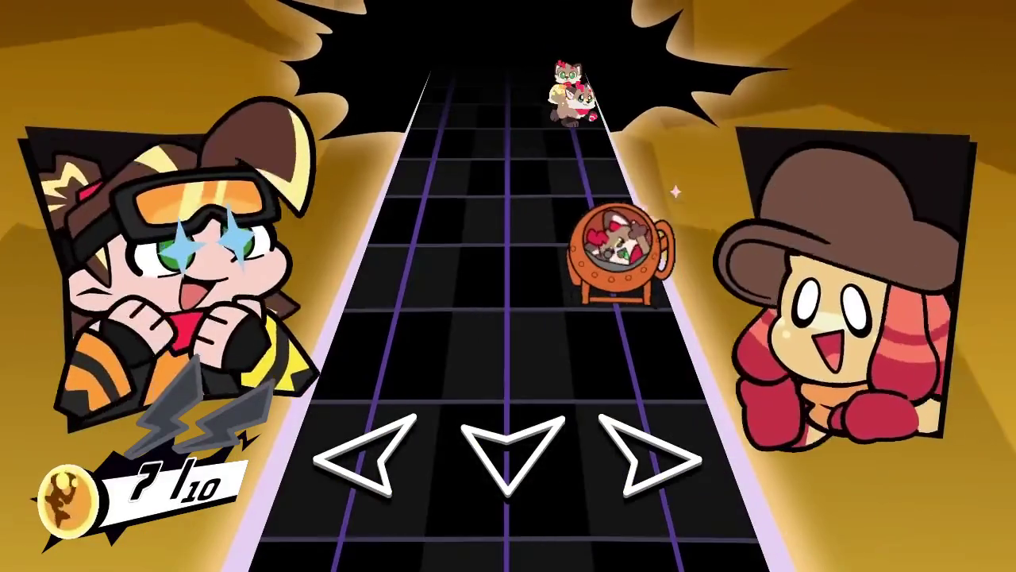
Hit the orange, mixer, fox and coin notes in the middle stretch of the song.
{"action": "key", "text": "Right"}
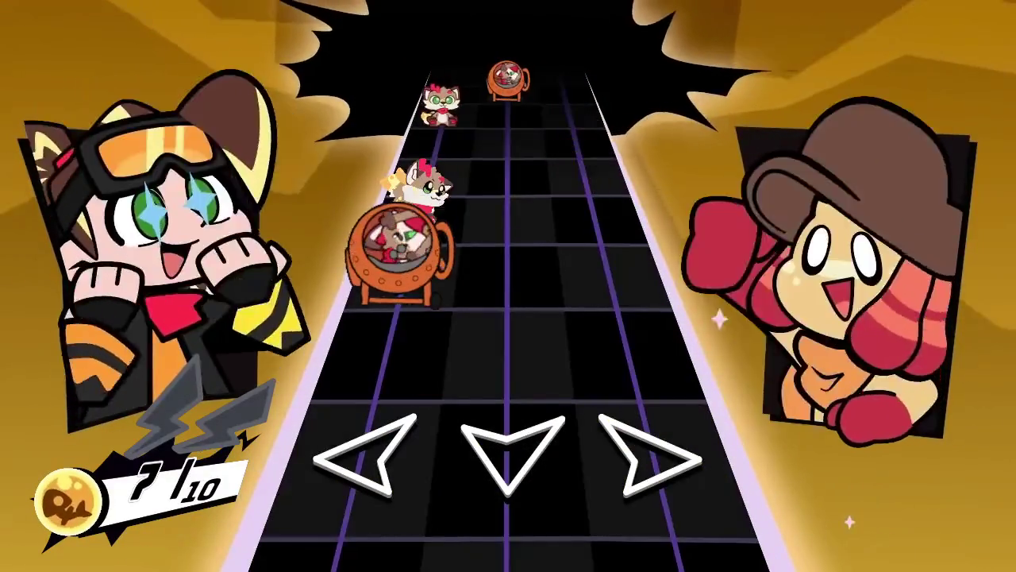
{"action": "key", "text": "Left"}
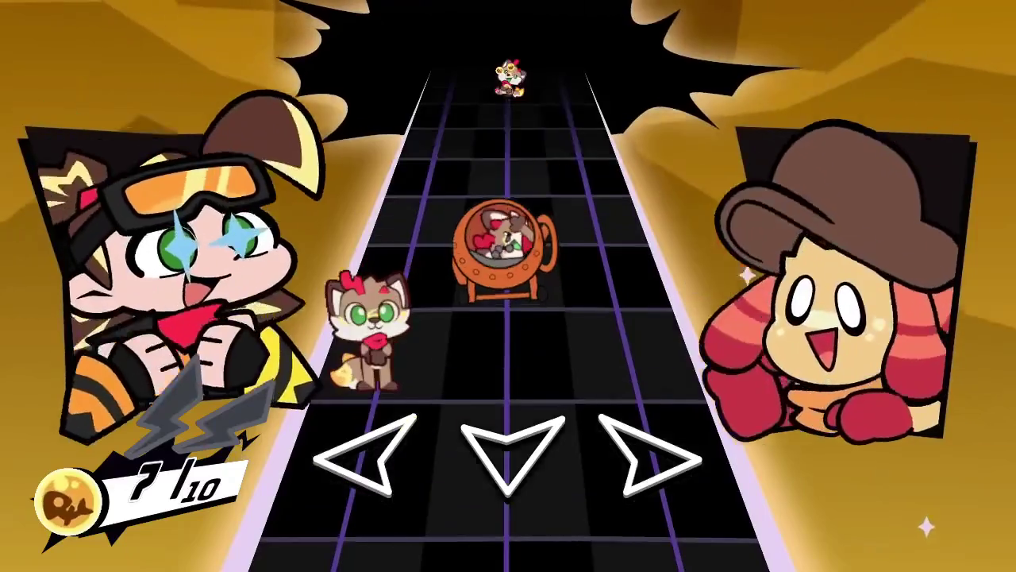
{"action": "key", "text": "Down"}
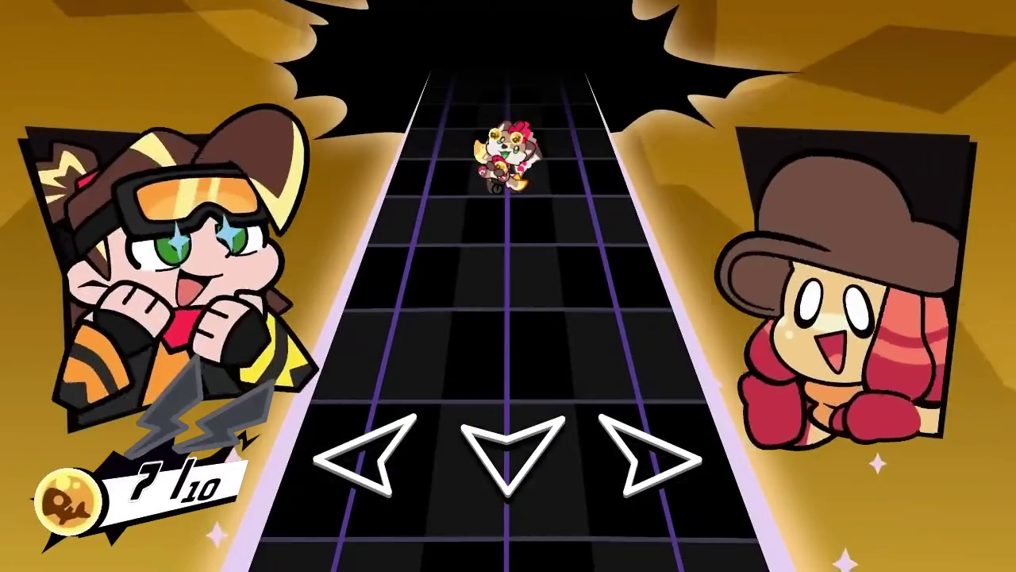
{"action": "key", "text": "Right"}
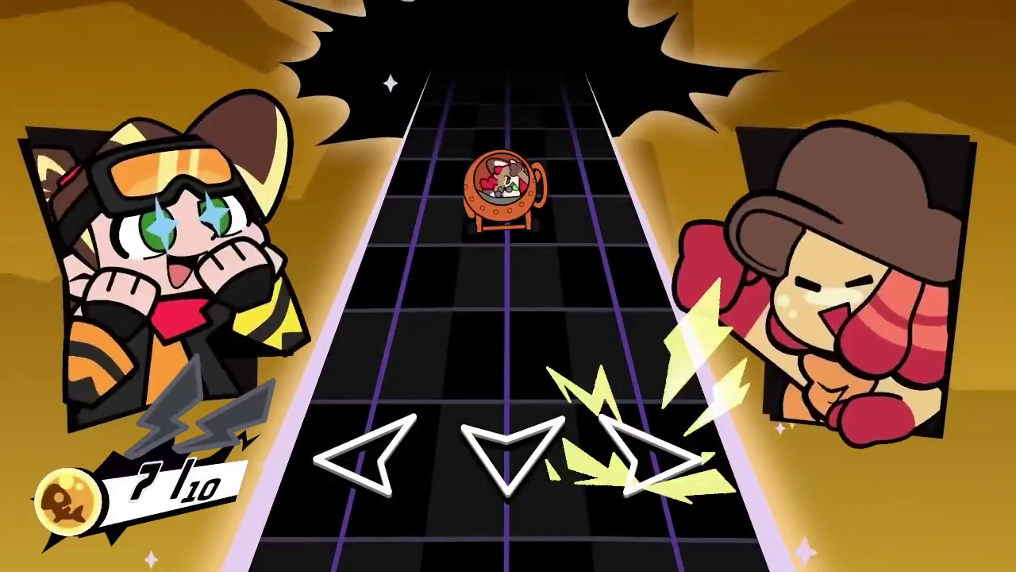
{"action": "key", "text": "Down"}
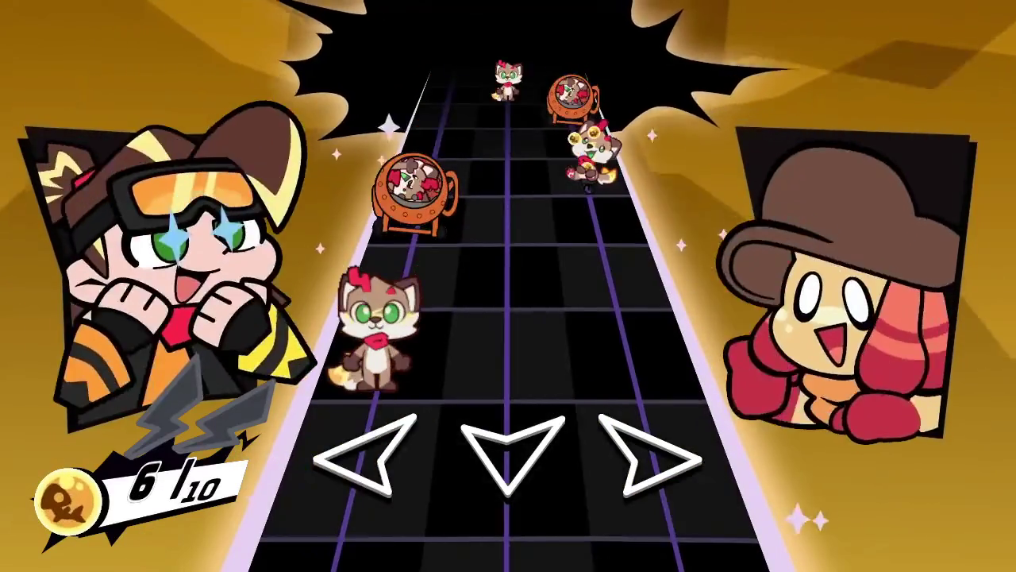
{"action": "key", "text": "Left"}
{"action": "key", "text": "Right"}
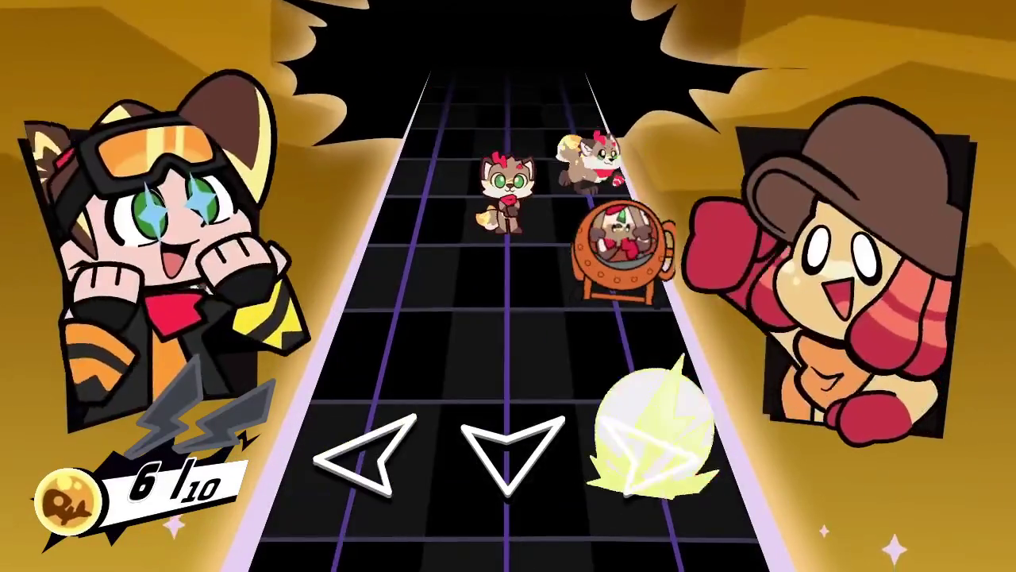
{"action": "key", "text": "Right"}
{"action": "key", "text": "Down"}
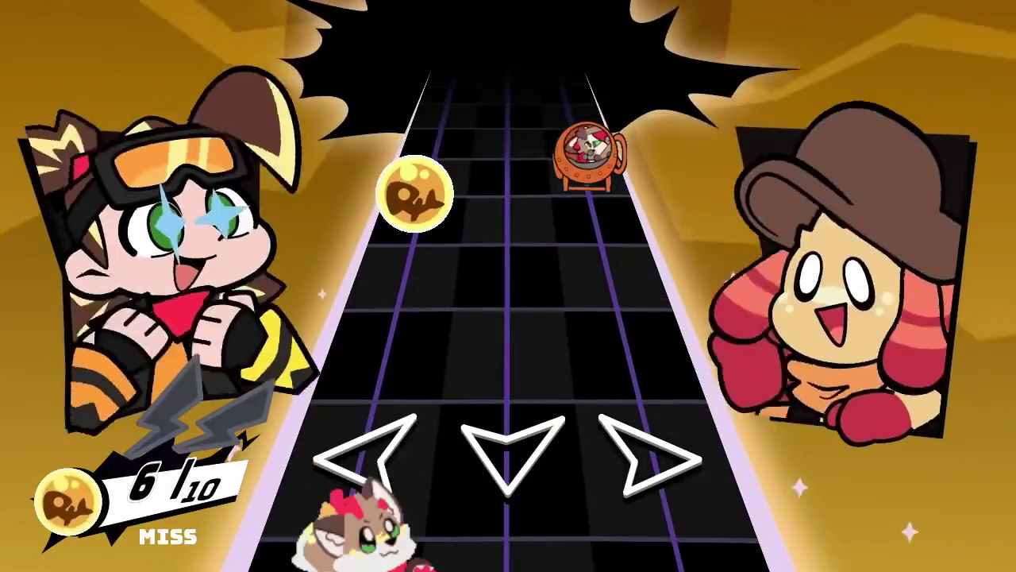
{"action": "key", "text": "Left"}
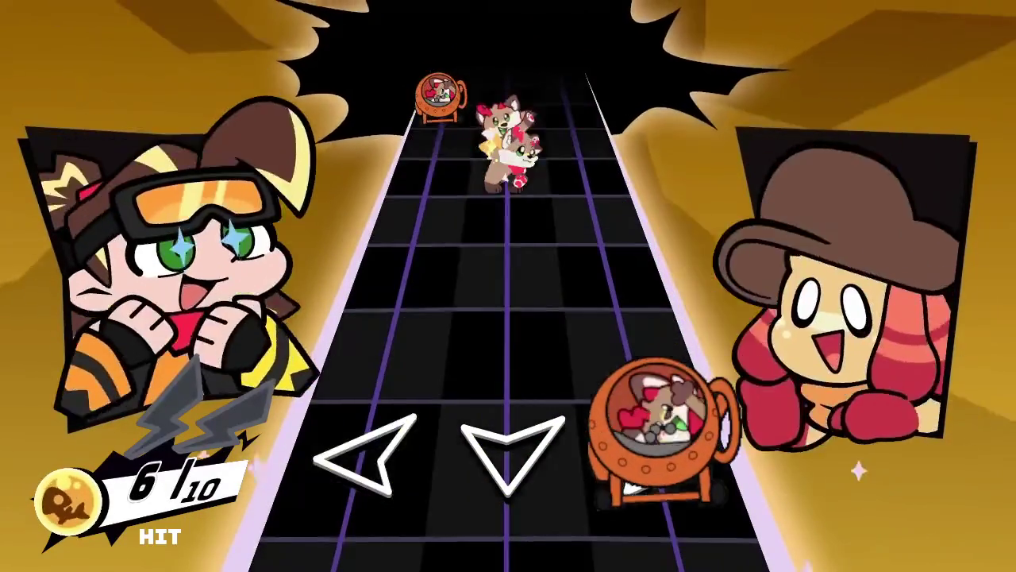
{"action": "key", "text": "Right"}
{"action": "key", "text": "Right"}
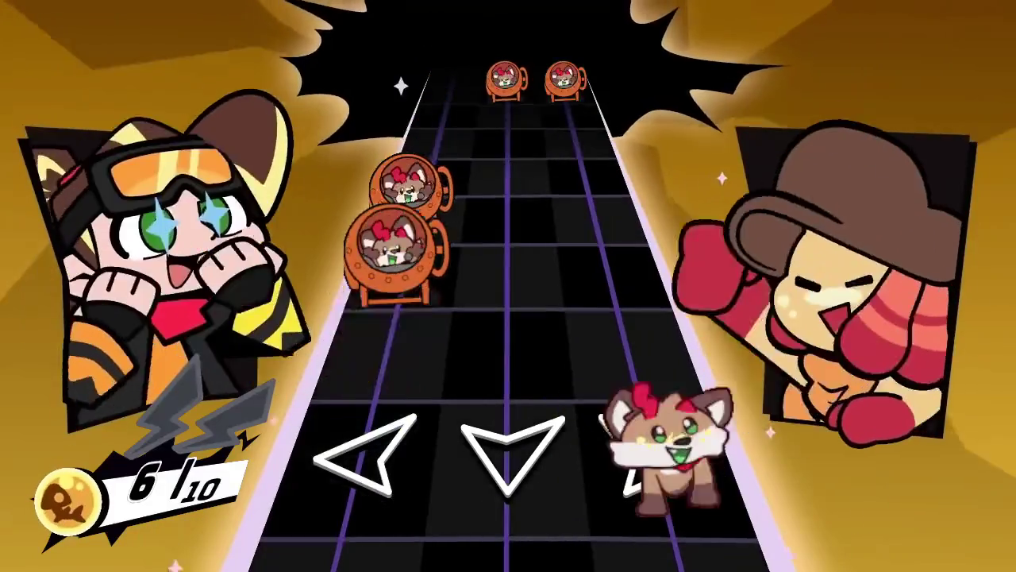
{"action": "key", "text": "Left"}
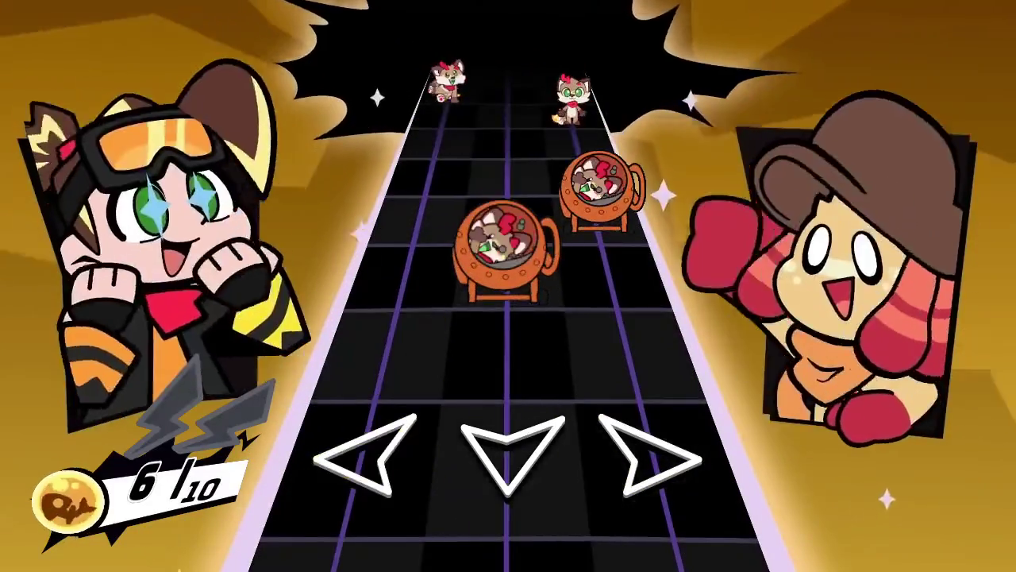
{"action": "key", "text": "Down"}
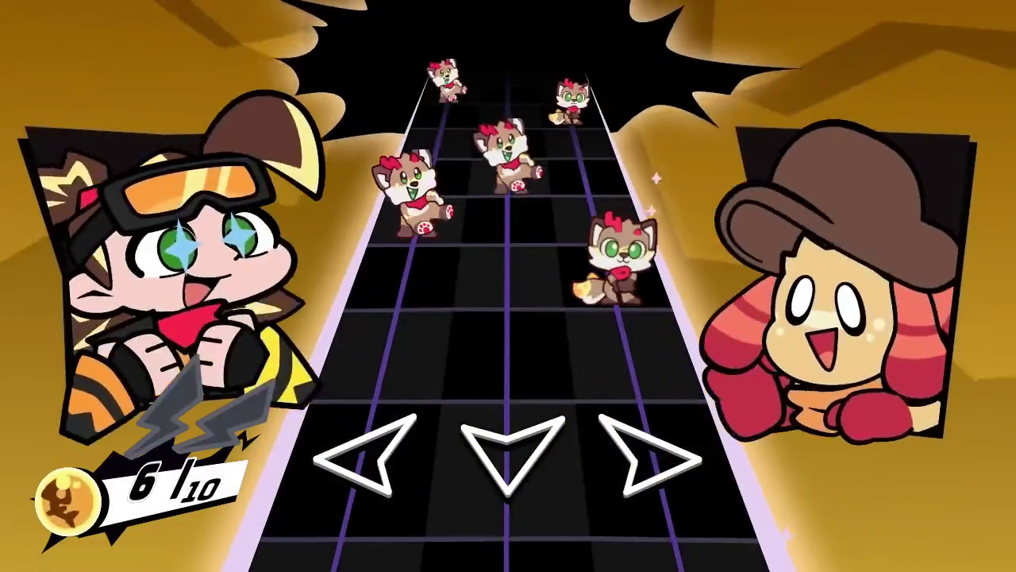
{"action": "key", "text": "Right"}
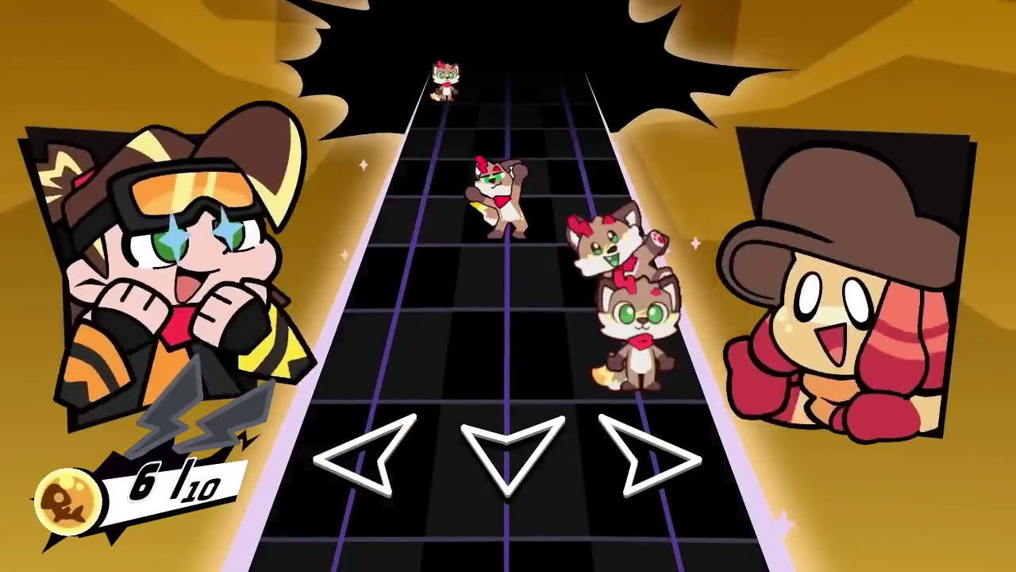
{"action": "key", "text": "Right"}
{"action": "key", "text": "Left"}
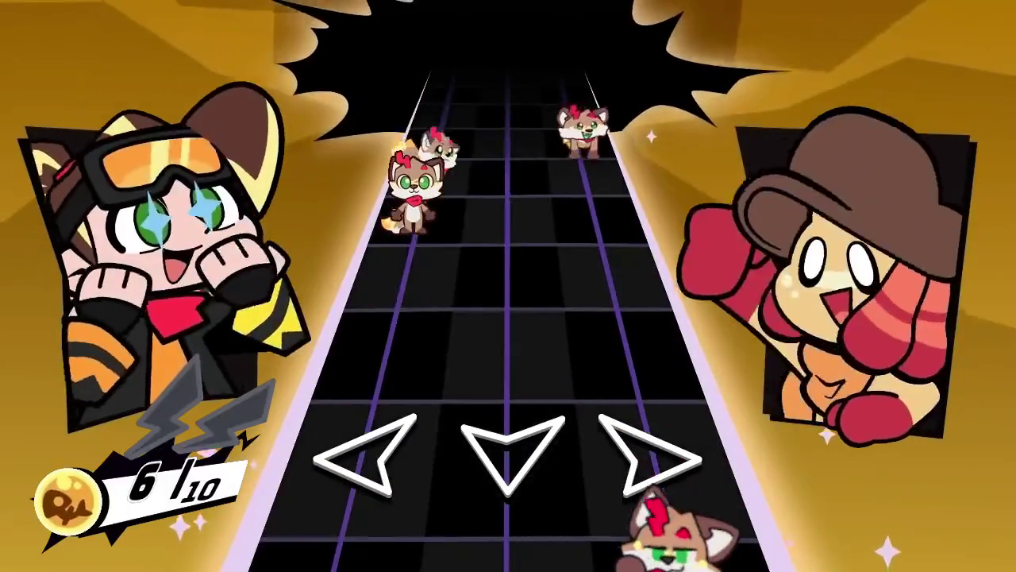
{"action": "key", "text": "Down"}
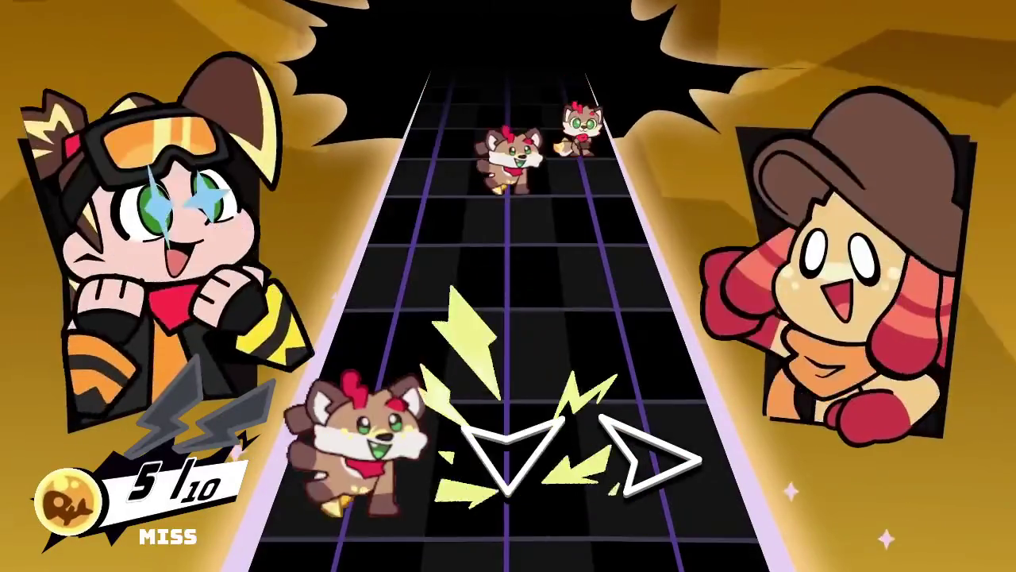
{"action": "key", "text": "Left"}
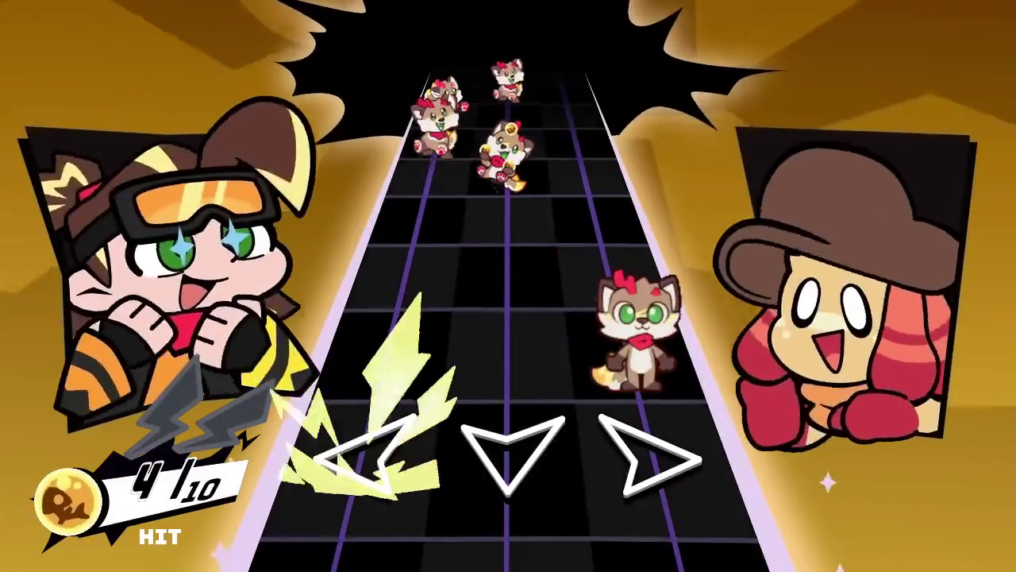
{"action": "key", "text": "Down"}
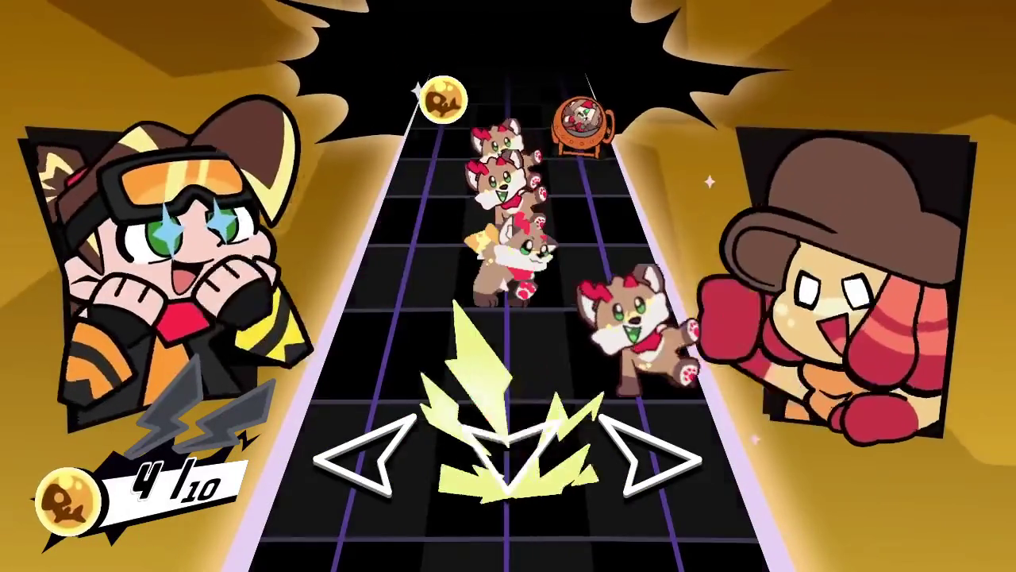
{"action": "key", "text": "Left"}
{"action": "key", "text": "Left"}
Finish the song by hitting the cat, barrel, fox and pot notes and catching the coins.
{"action": "key", "text": "Right"}
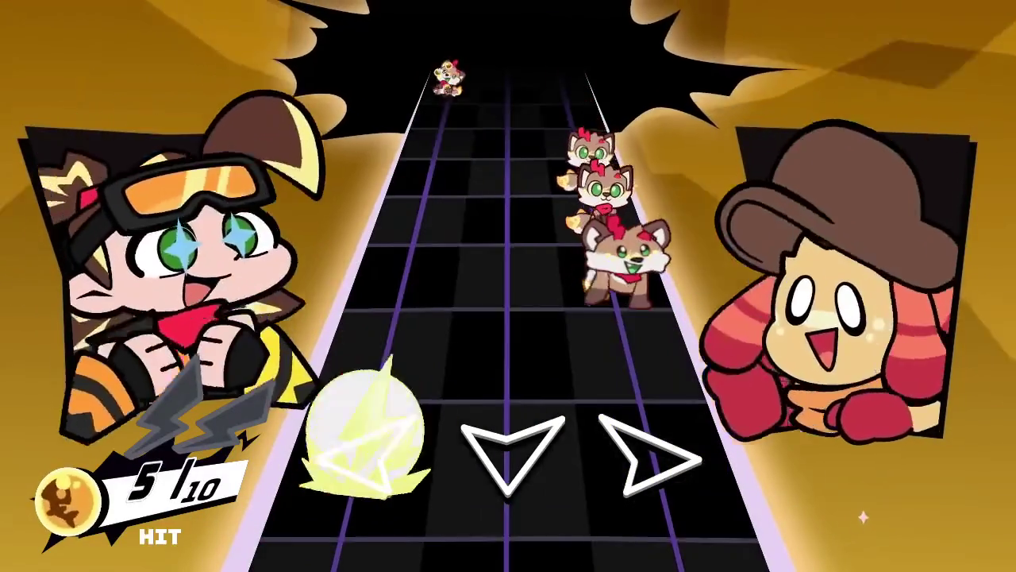
{"action": "key", "text": "Left"}
{"action": "key", "text": "Right"}
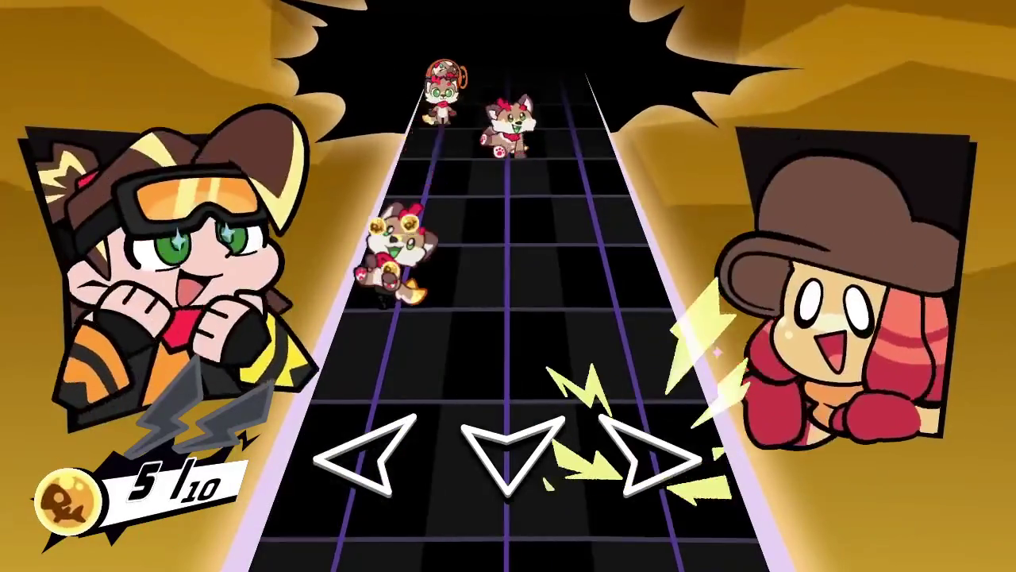
{"action": "key", "text": "Left"}
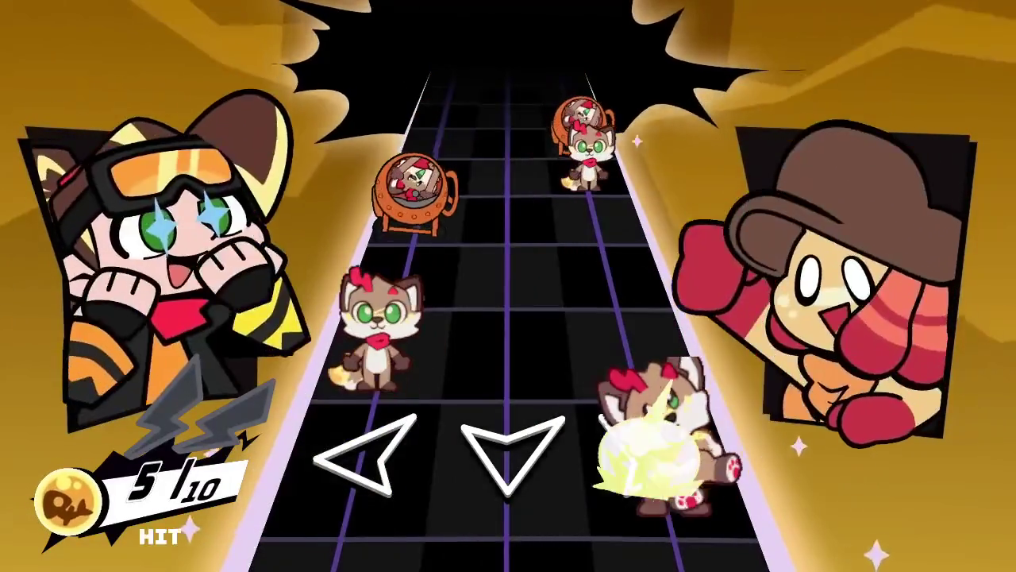
{"action": "key", "text": "Left"}
{"action": "key", "text": "Right"}
{"action": "key", "text": "Right"}
{"action": "key", "text": "Left"}
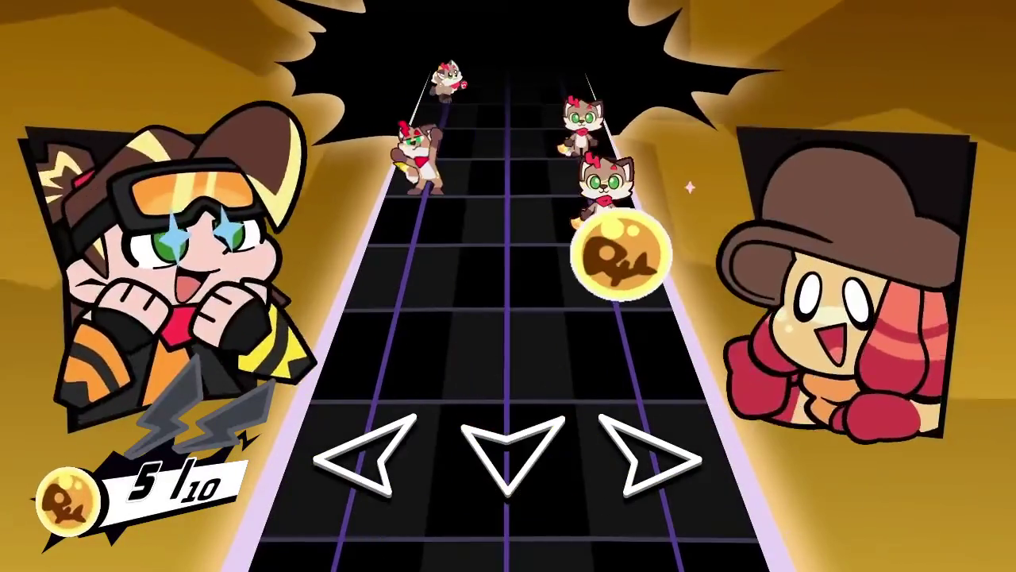
{"action": "key", "text": "Right"}
{"action": "key", "text": "Right"}
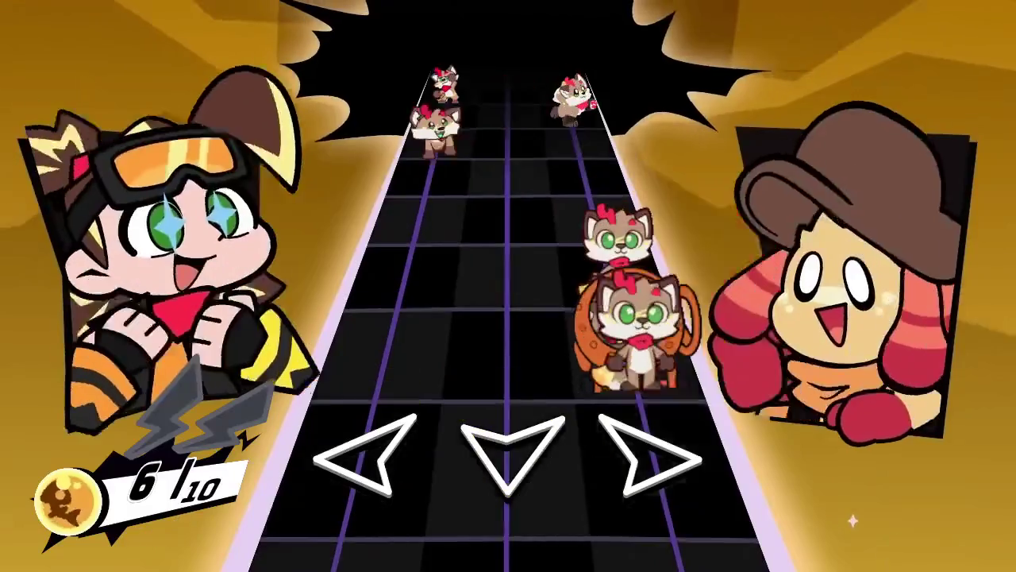
{"action": "key", "text": "Right"}
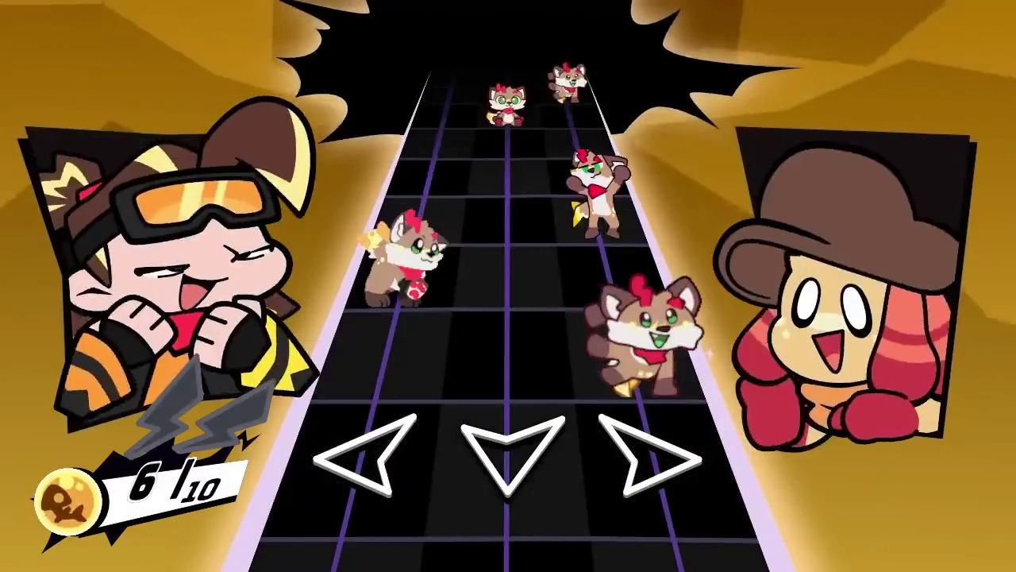
{"action": "key", "text": "Right"}
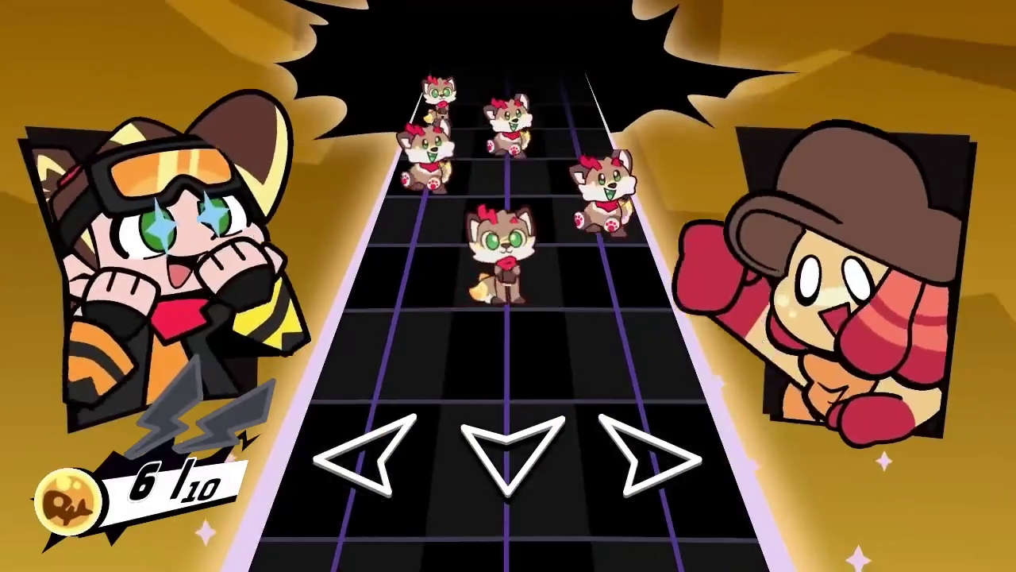
{"action": "key", "text": "Right"}
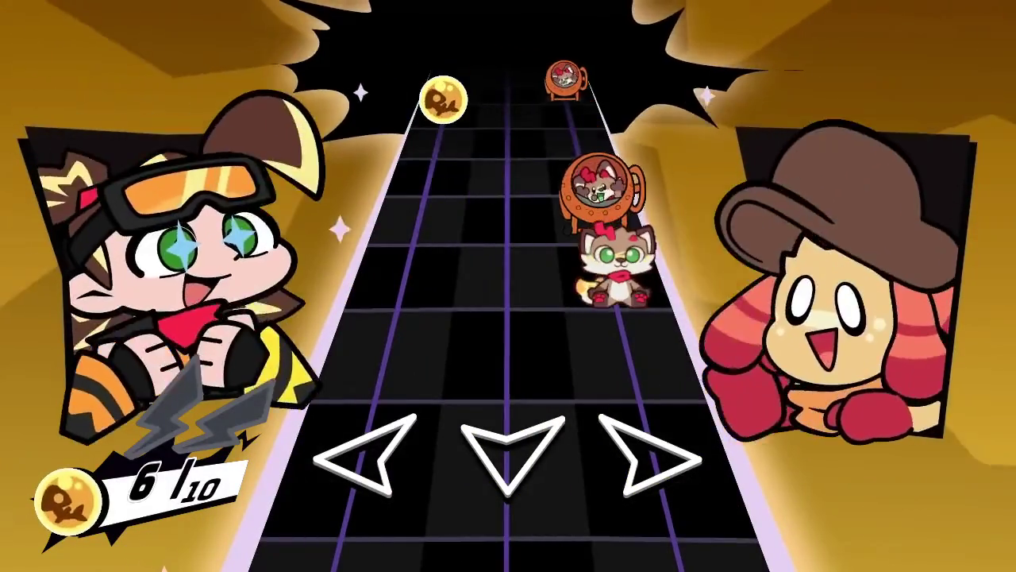
{"action": "key", "text": "Right"}
{"action": "key", "text": "Left"}
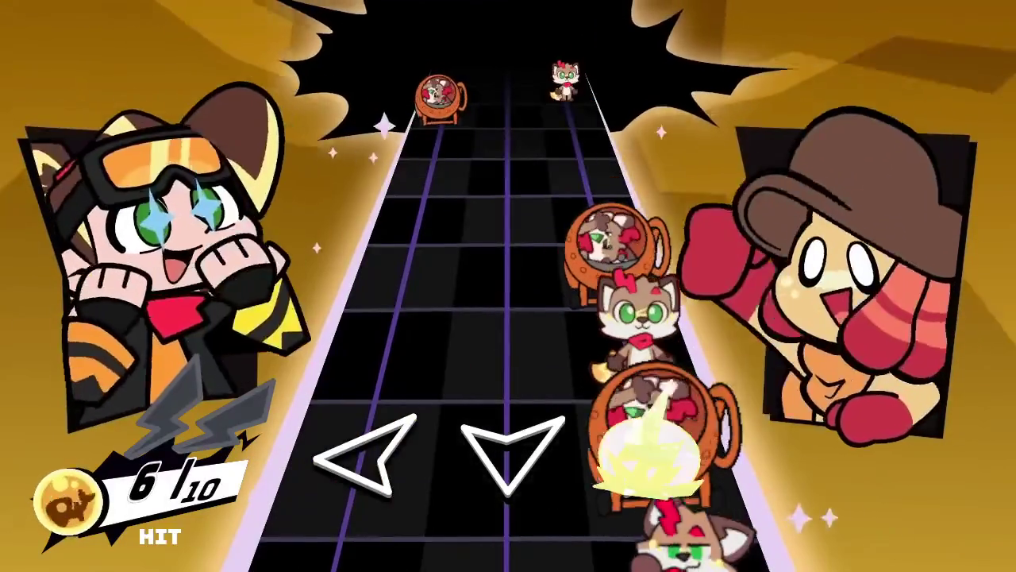
{"action": "key", "text": "Right"}
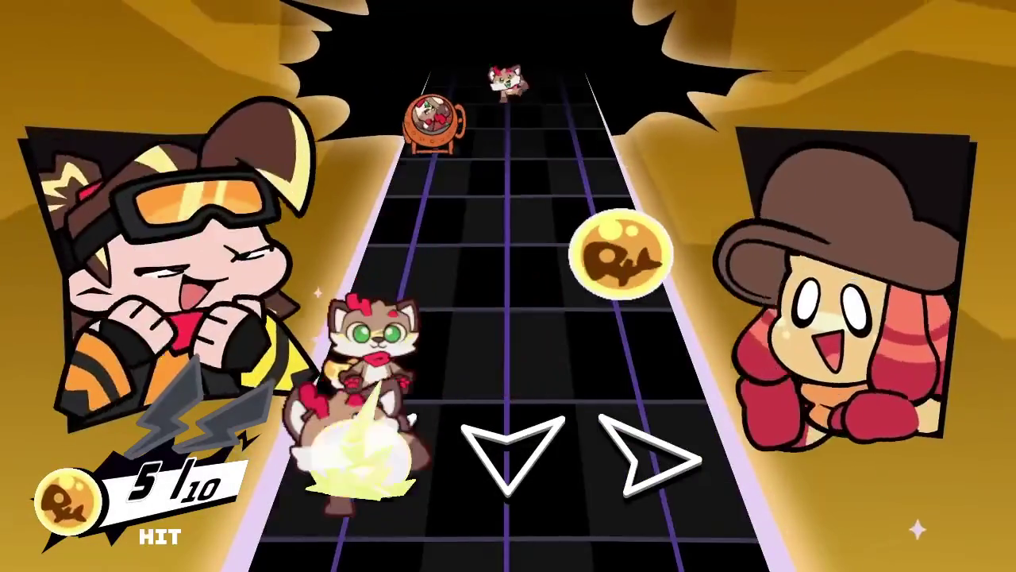
{"action": "key", "text": "Right"}
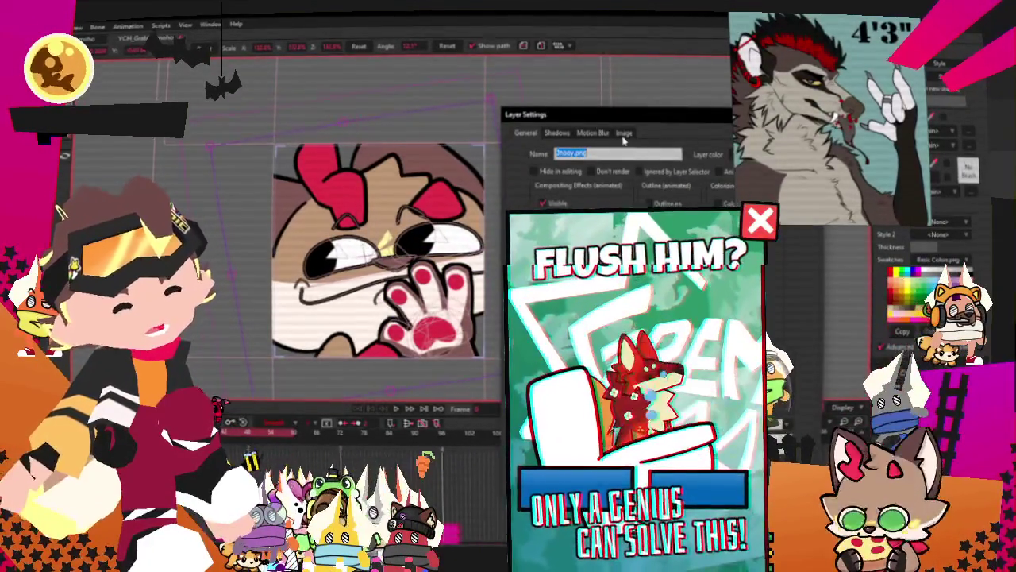
{"action": "left_click", "coordinate": [625, 134]}
{"action": "left_click", "coordinate": [588, 170]}
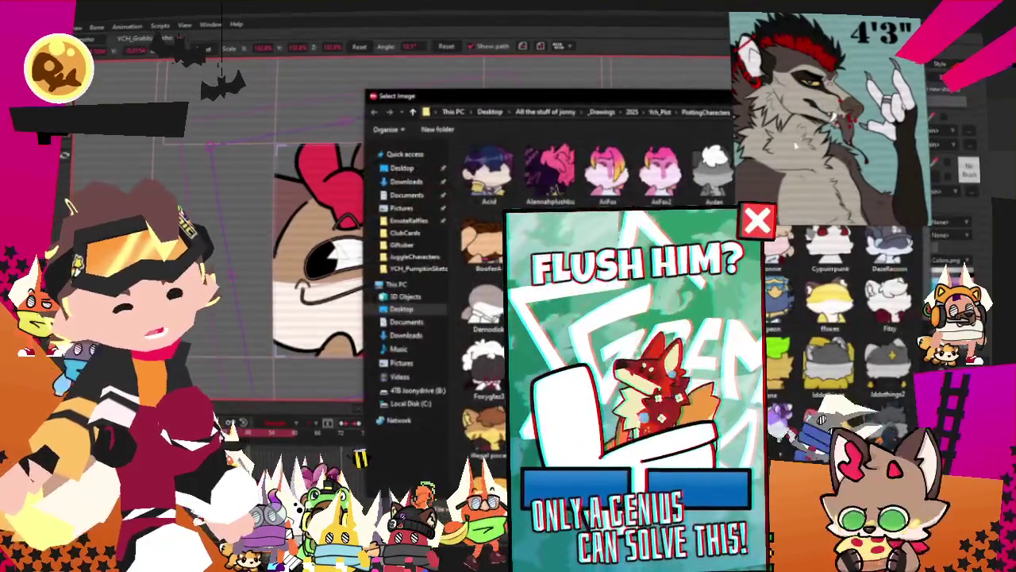
{"action": "scroll", "coordinate": [882, 293], "scroll_direction": "down", "scroll_amount": 5}
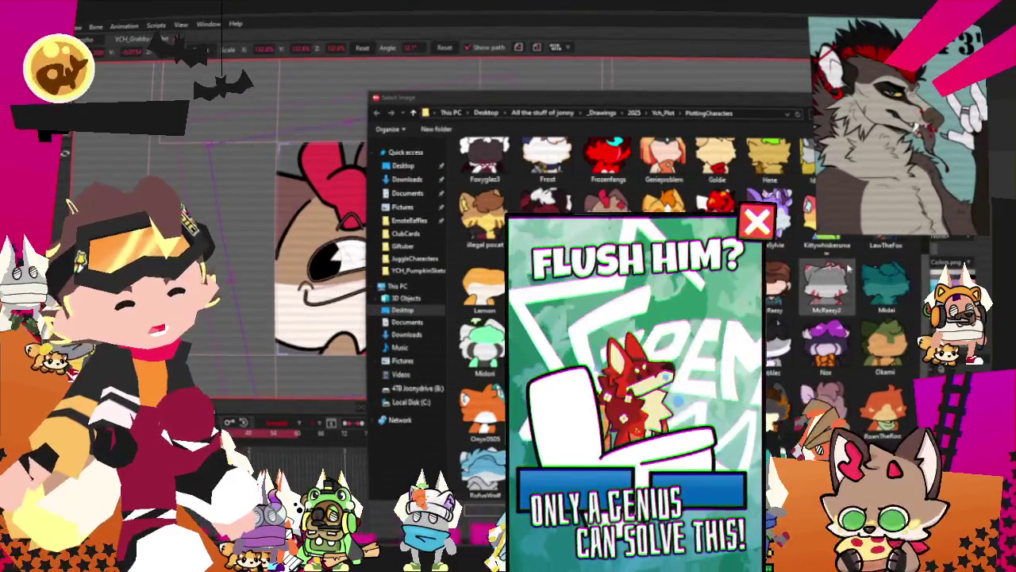
{"action": "scroll", "coordinate": [636, 318], "scroll_direction": "down", "scroll_amount": 3}
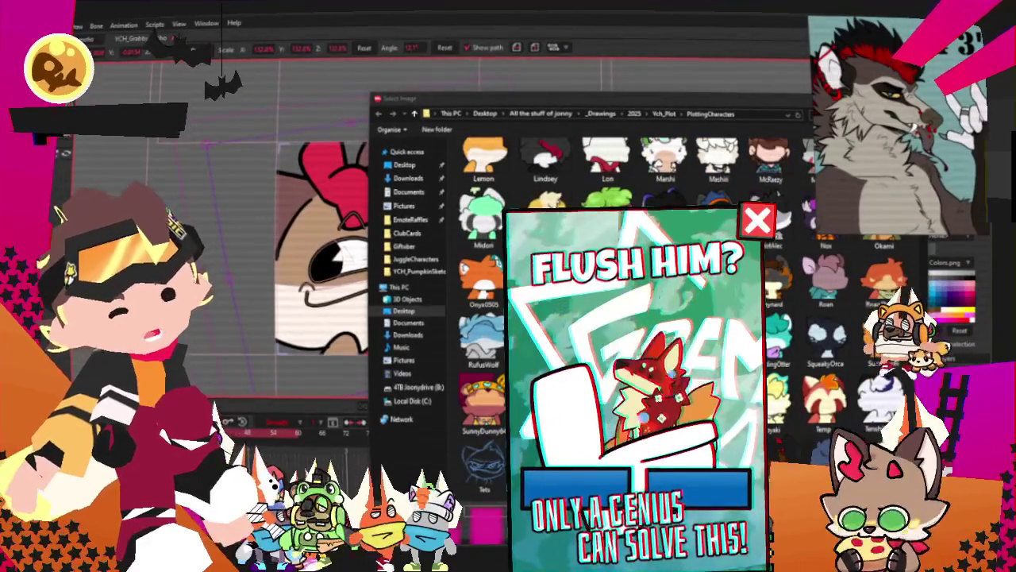
{"action": "scroll", "coordinate": [635, 318], "scroll_direction": "up", "scroll_amount": 10}
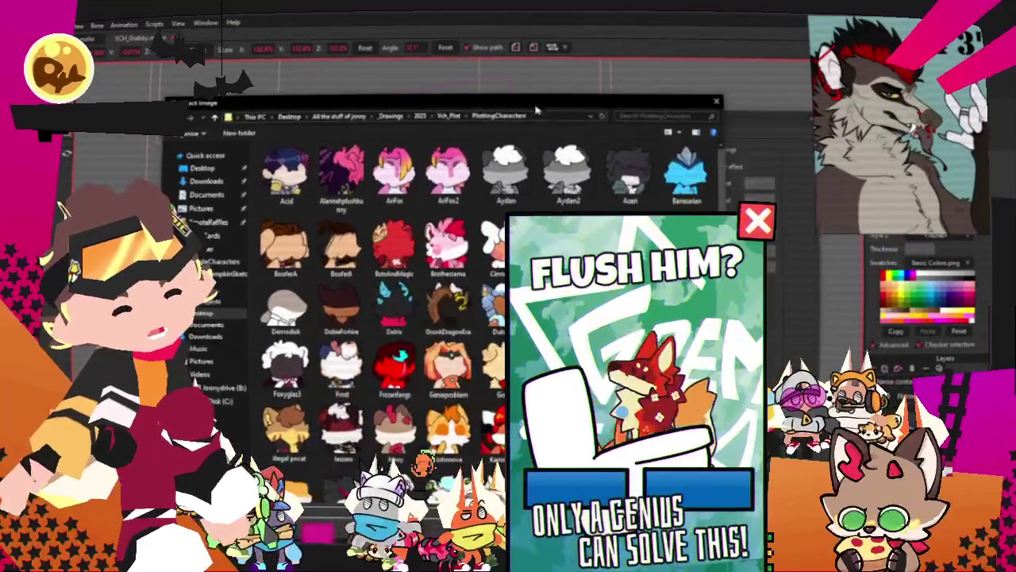
{"action": "key", "text": "Escape"}
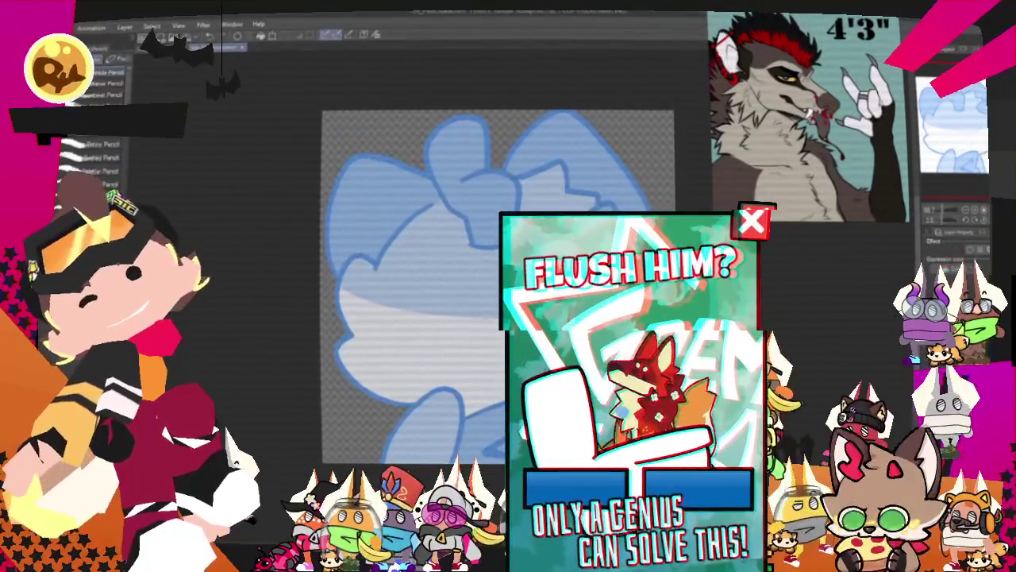
Sketch three black pencil strokes along the lower-left cheek over the blue rough.
{"action": "key", "text": "p"}
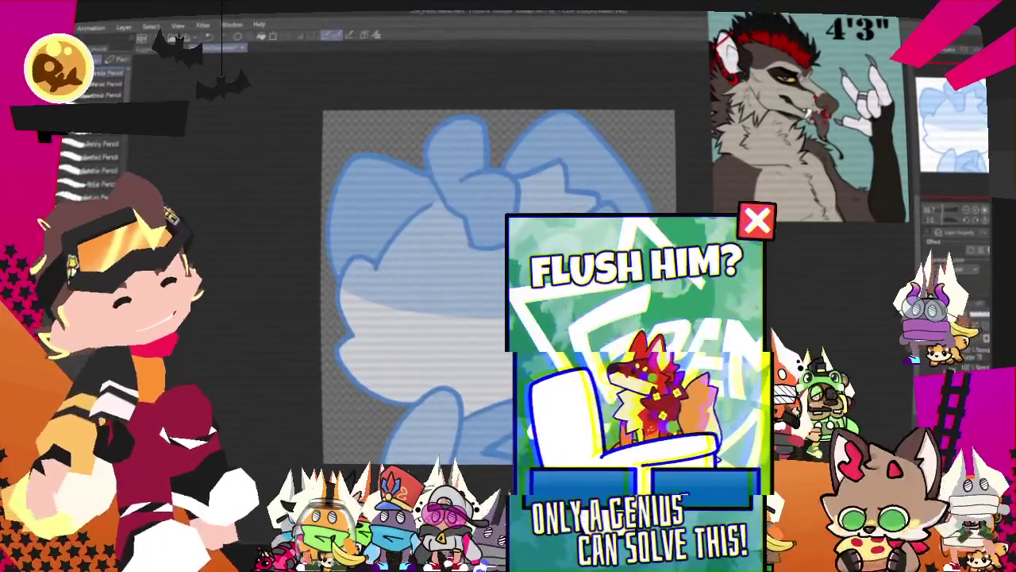
{"action": "left_click_drag", "start_coordinate": [477, 286], "coordinate": [498, 271]}
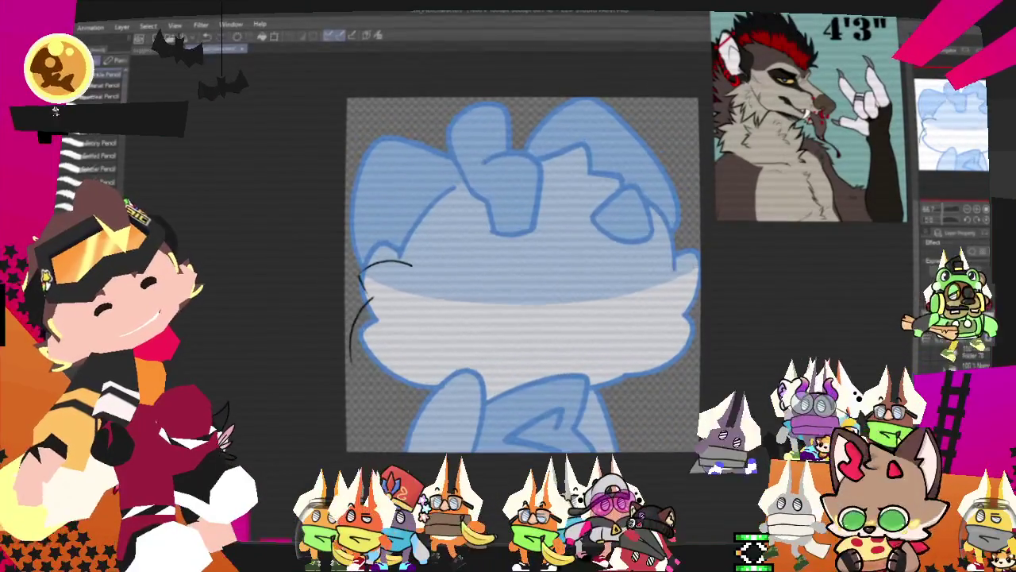
{"action": "left_click_drag", "start_coordinate": [354, 365], "coordinate": [378, 368]}
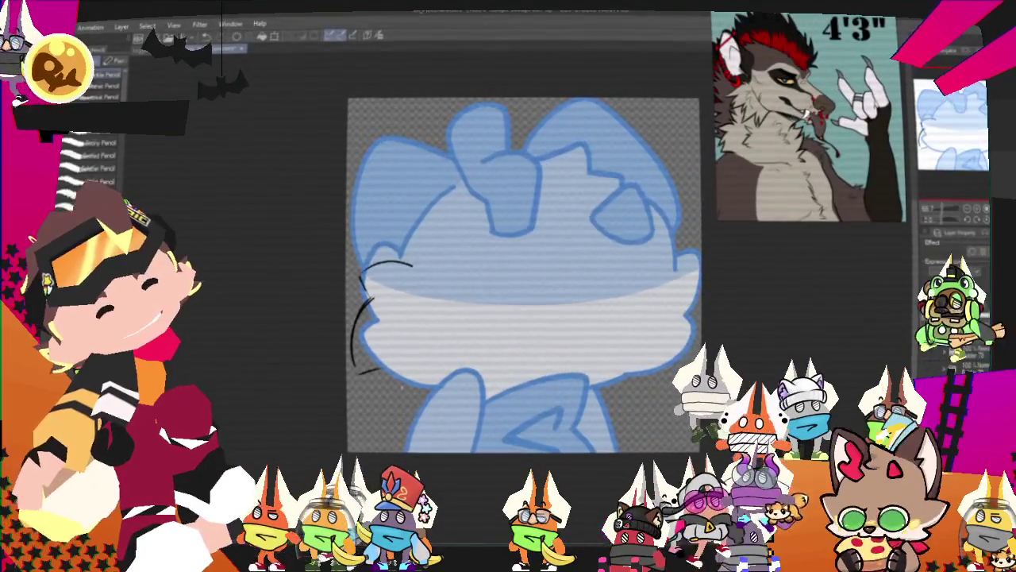
{"action": "left_click_drag", "start_coordinate": [388, 367], "coordinate": [380, 394]}
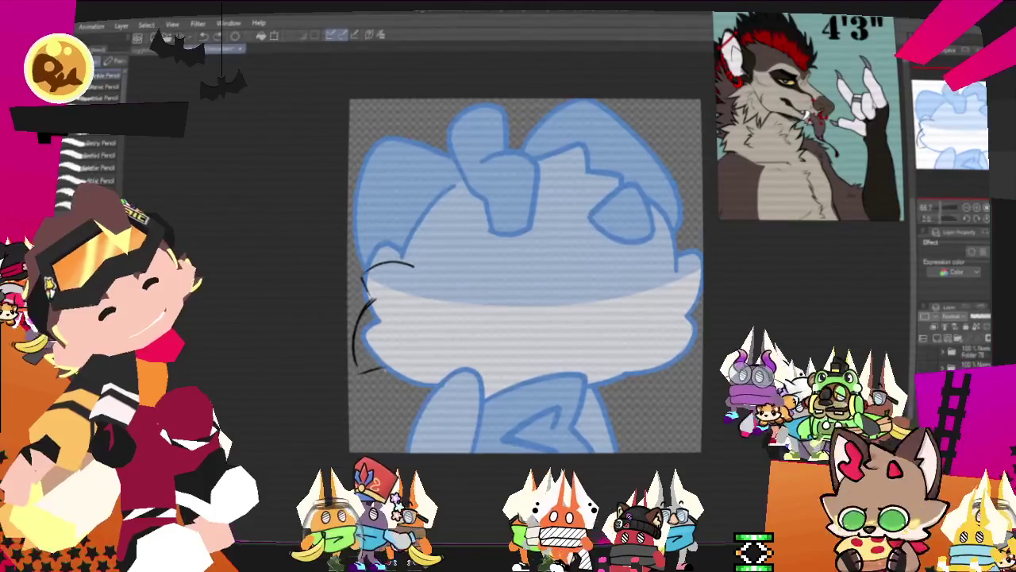
{"action": "left_click_drag", "start_coordinate": [380, 370], "coordinate": [442, 381]}
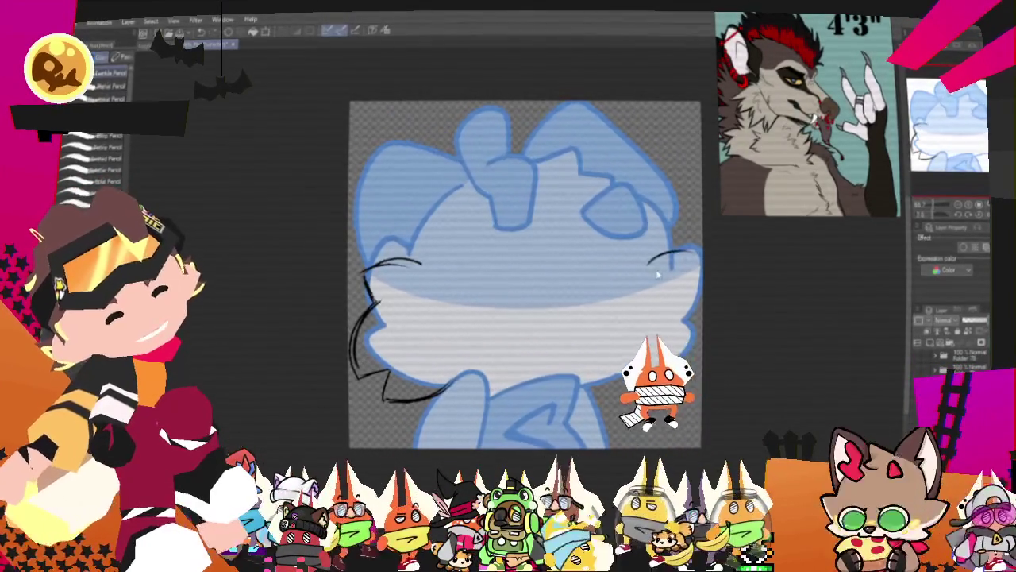
Sketch the right cheek tufts, replacing one stroke with a longer line down the right side.
{"action": "left_click_drag", "start_coordinate": [641, 269], "coordinate": [699, 256]}
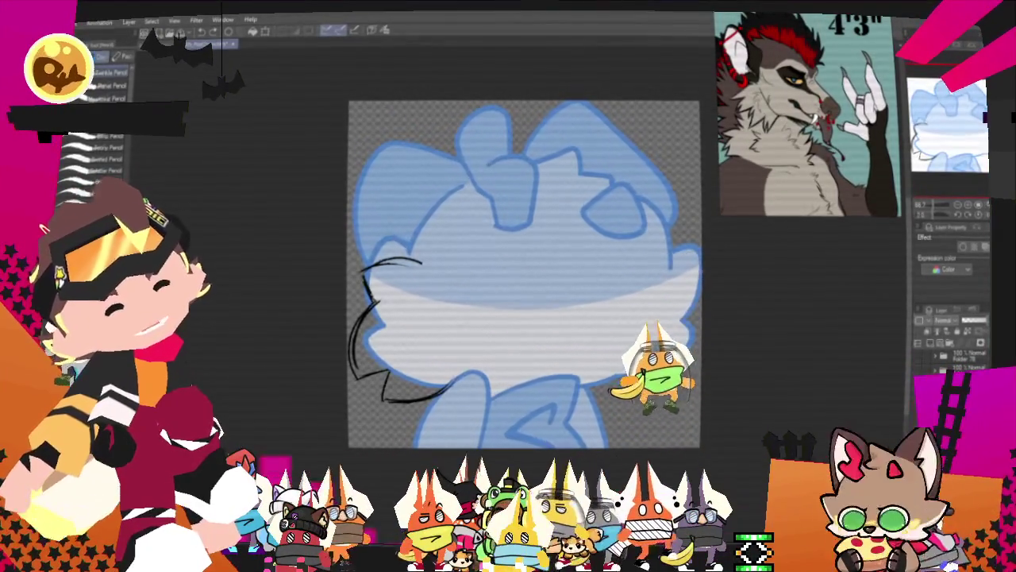
{"action": "mouse_move", "coordinate": [633, 260]}
{"action": "left_mouse_down"}
{"action": "mouse_move", "coordinate": [701, 272]}
{"action": "mouse_move", "coordinate": [694, 284]}
{"action": "left_mouse_up"}
{"action": "key", "text": "ctrl+z"}
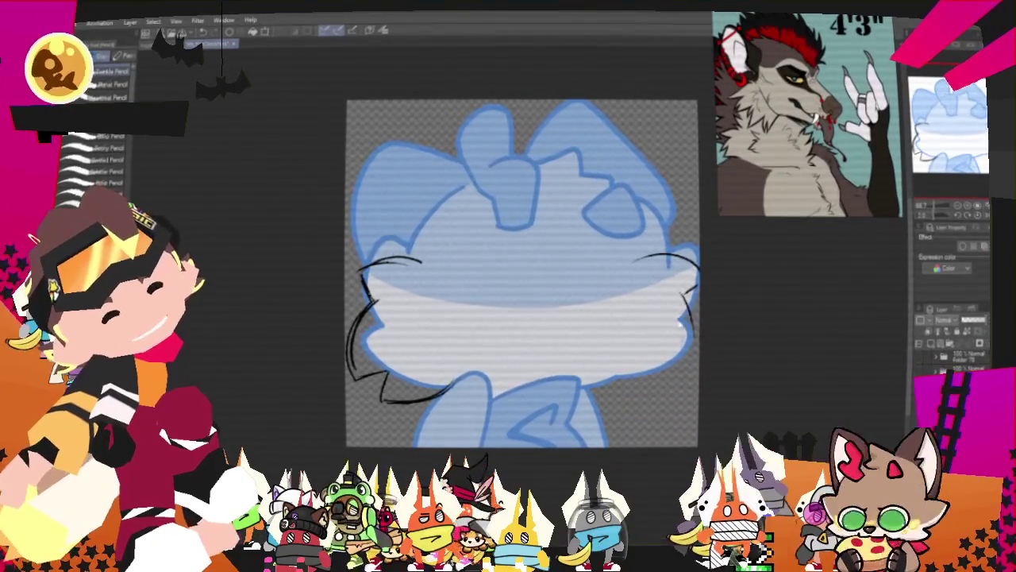
{"action": "mouse_move", "coordinate": [681, 295]}
{"action": "left_mouse_down"}
{"action": "mouse_move", "coordinate": [651, 367]}
{"action": "mouse_move", "coordinate": [601, 389]}
{"action": "left_mouse_up"}
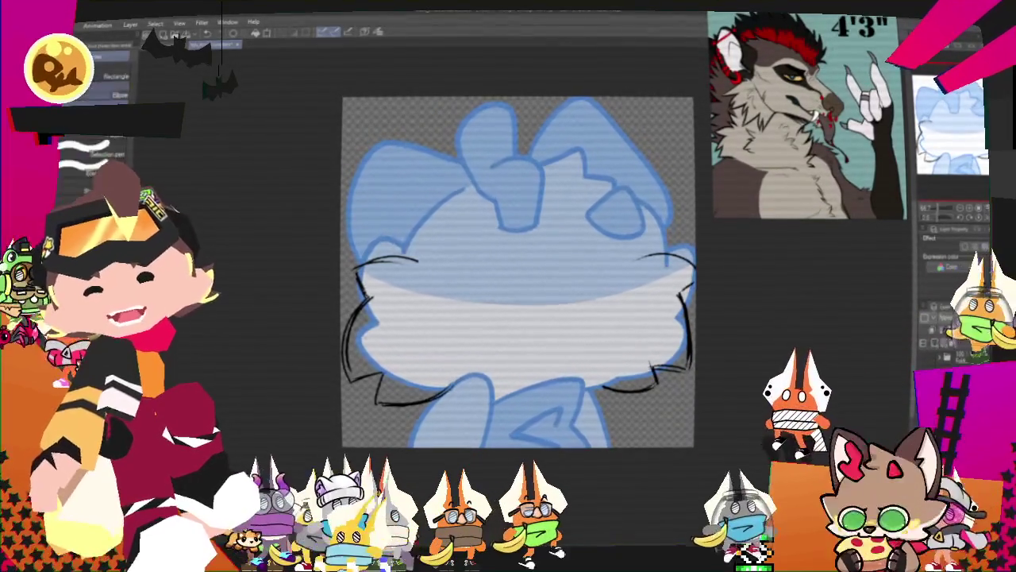
Rotate the lower-left and lower-right cheek fur strokes to new angles, then deselect.
{"action": "key", "text": "m"}
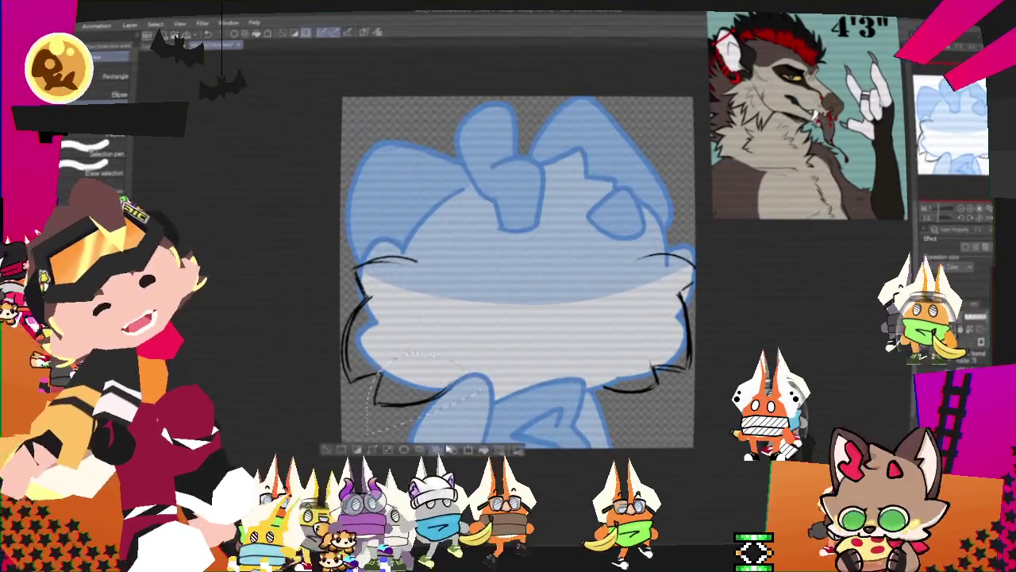
{"action": "left_click_drag", "start_coordinate": [359, 362], "coordinate": [487, 422]}
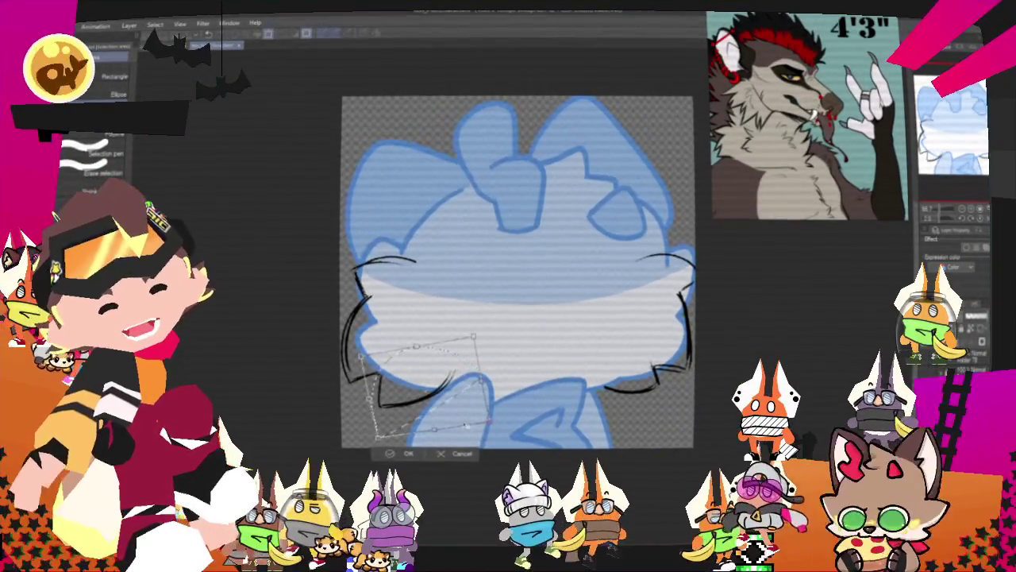
{"action": "key", "text": "Return"}
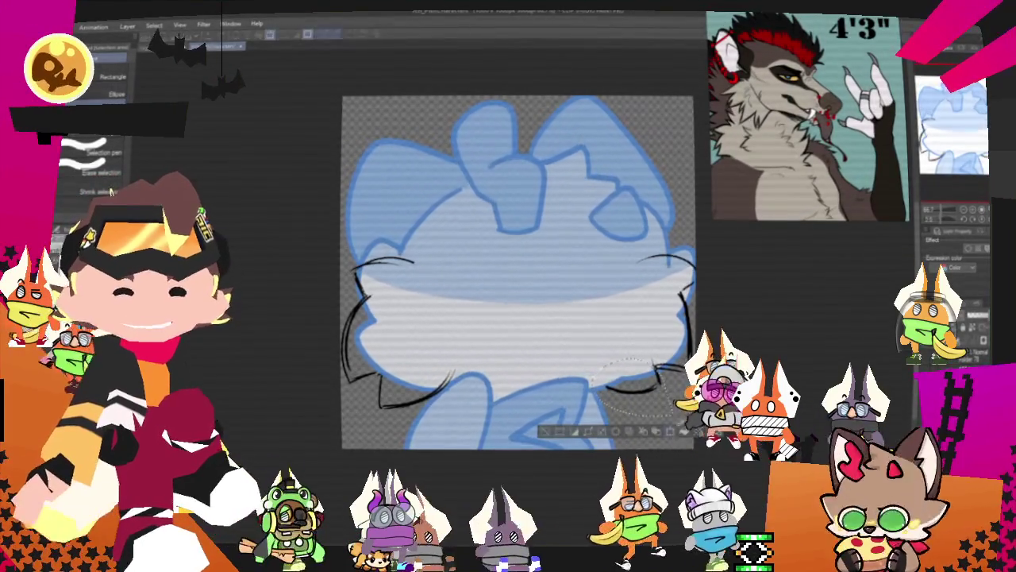
{"action": "key", "text": "ctrl+t"}
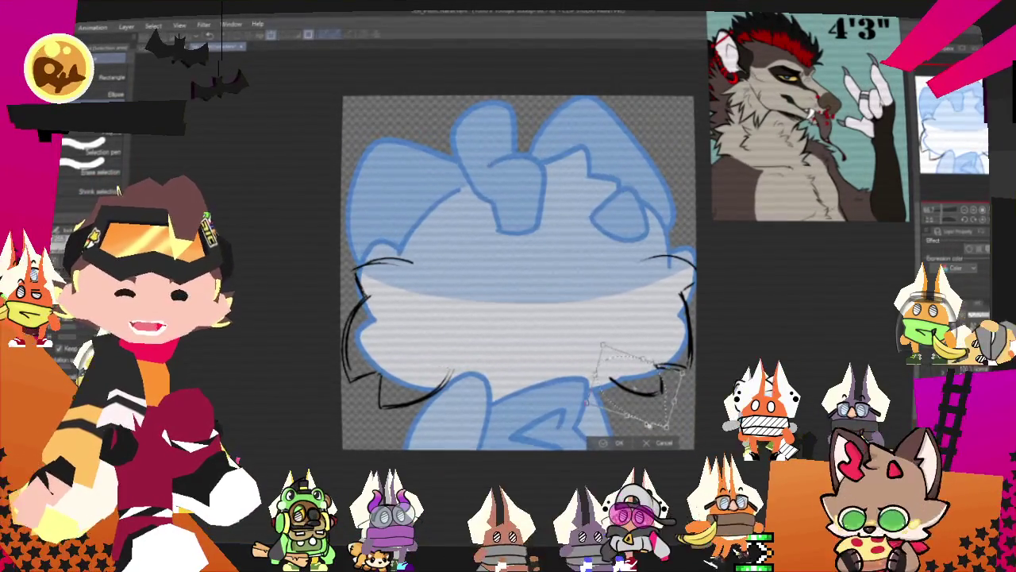
{"action": "key", "text": "Return"}
{"action": "key", "text": "ctrl+d"}
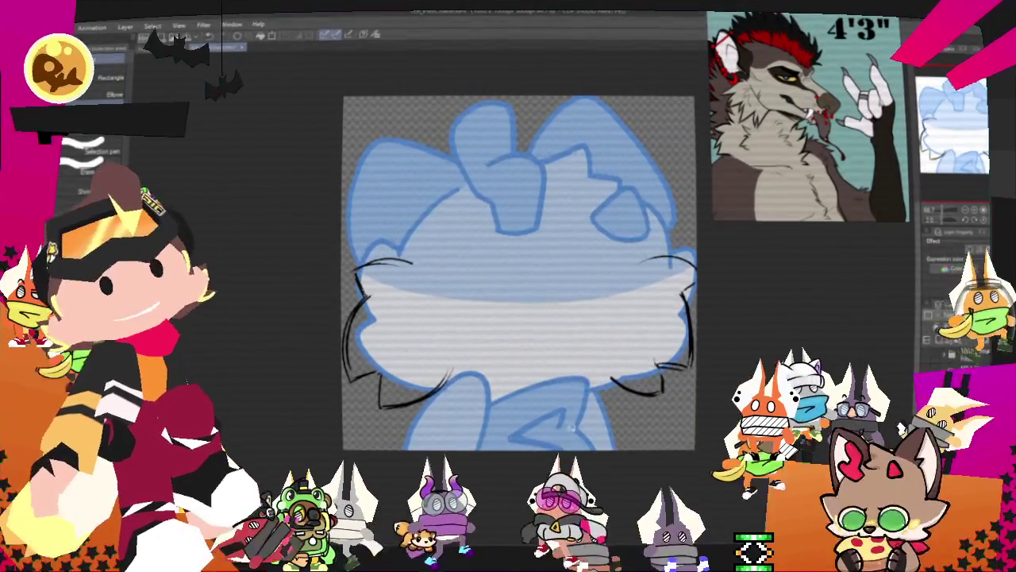
{"action": "key", "text": "p"}
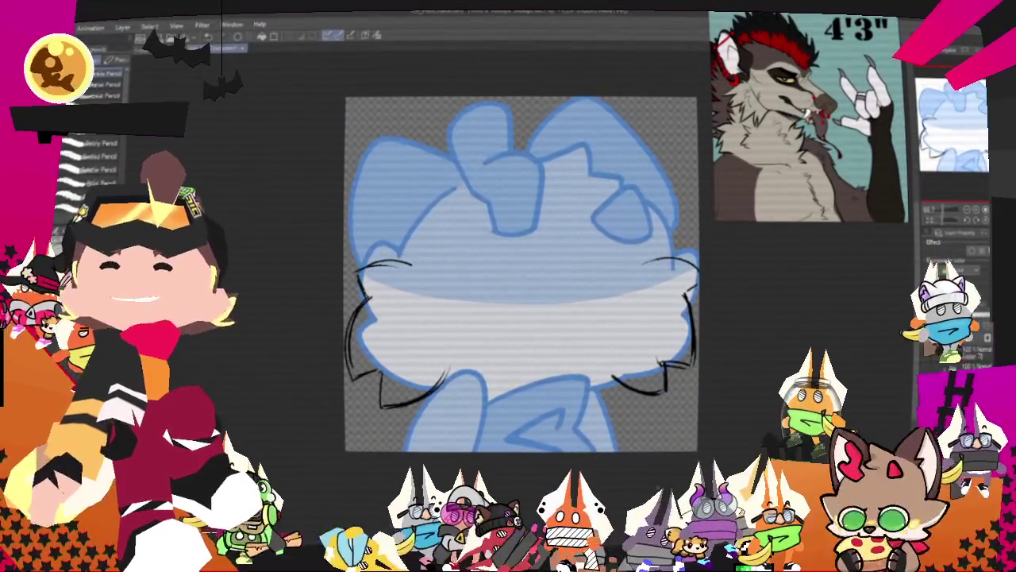
Sketch black fur lines and arched strokes along the lower right body and chest.
{"action": "left_click_drag", "start_coordinate": [522, 274], "coordinate": [532, 242]}
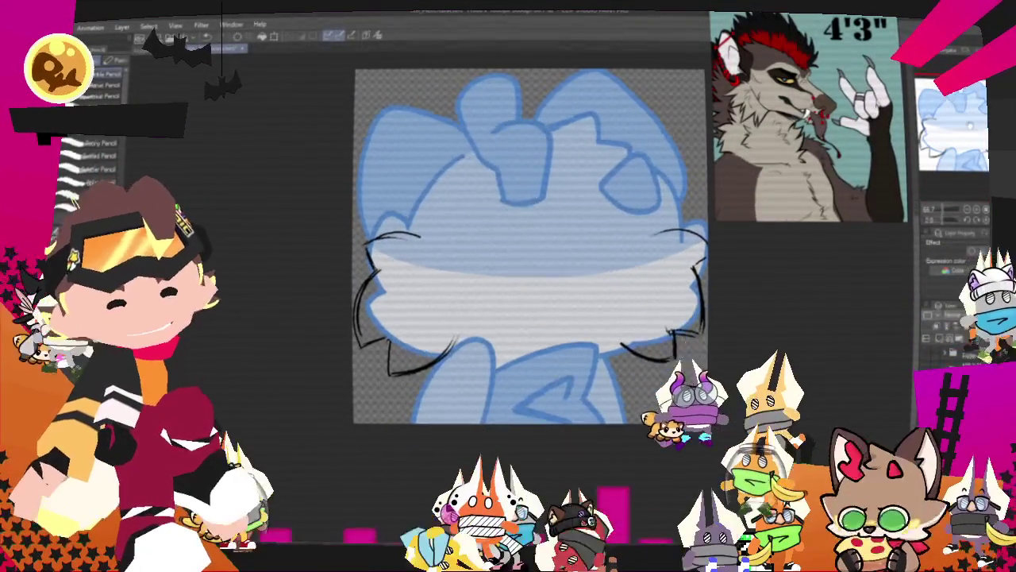
{"action": "left_click_drag", "start_coordinate": [548, 338], "coordinate": [589, 390]}
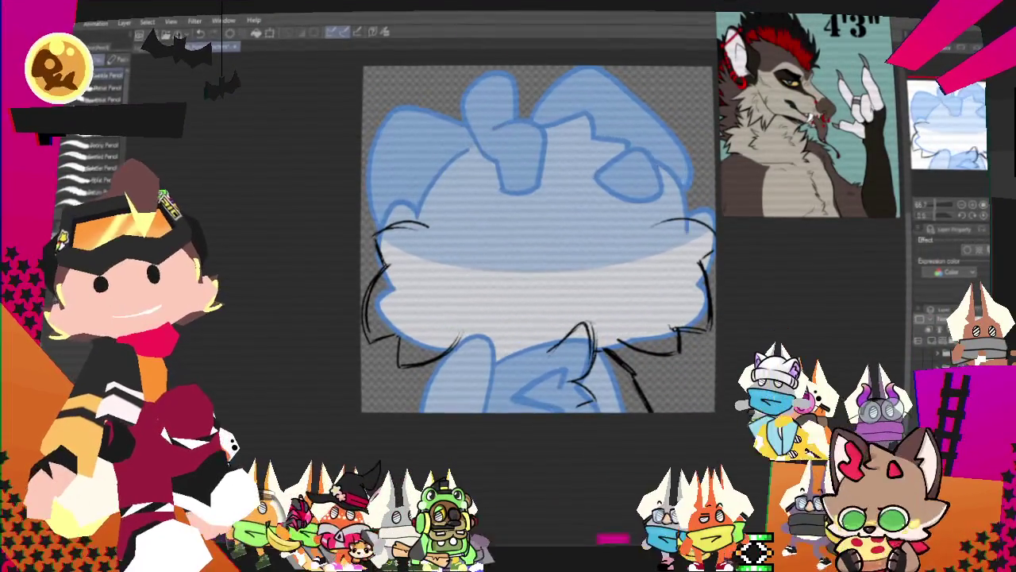
{"action": "left_click_drag", "start_coordinate": [540, 238], "coordinate": [588, 190]}
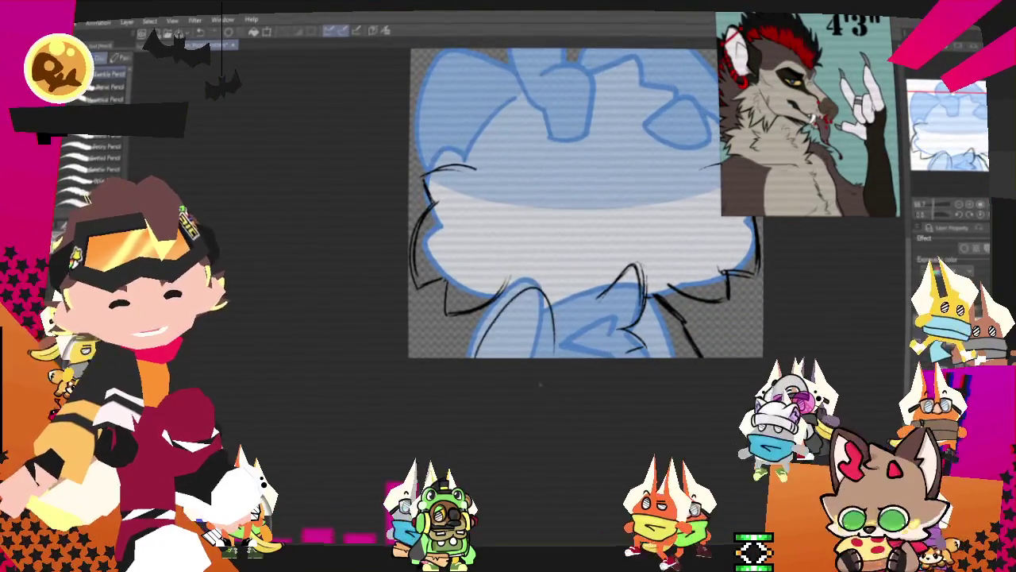
{"action": "left_click_drag", "start_coordinate": [540, 290], "coordinate": [556, 358]}
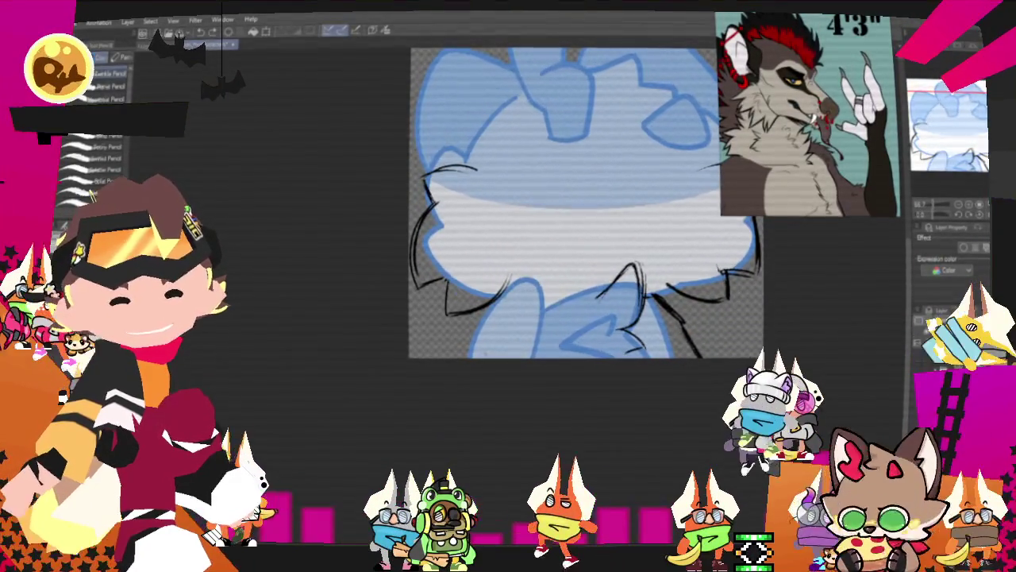
{"action": "left_click_drag", "start_coordinate": [486, 356], "coordinate": [555, 356]}
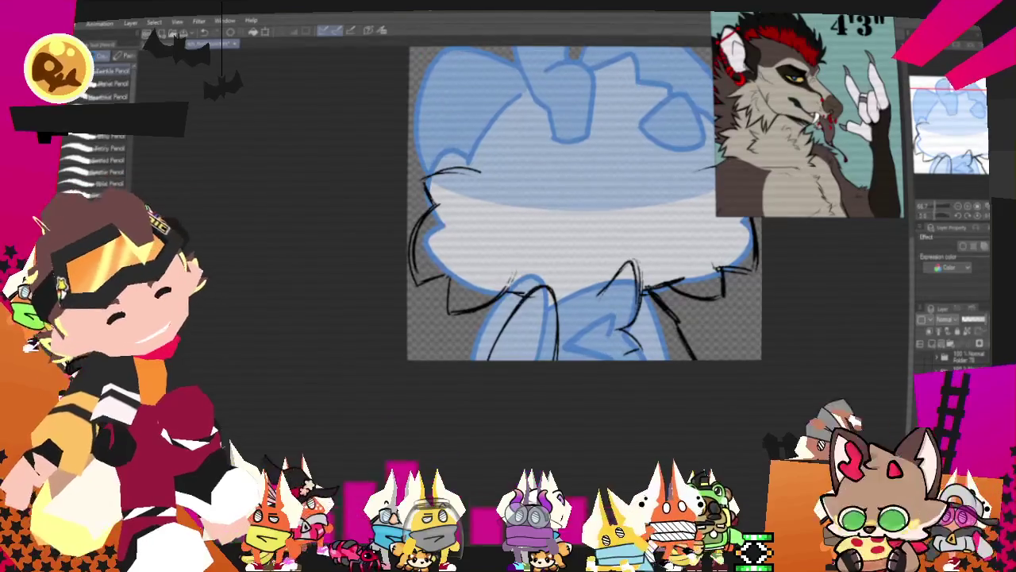
Draw a curved black line across the top of the head.
{"action": "mouse_move", "coordinate": [583, 202]}
{"action": "left_mouse_down"}
{"action": "mouse_move", "coordinate": [518, 232]}
{"action": "mouse_move", "coordinate": [489, 266]}
{"action": "left_mouse_up"}
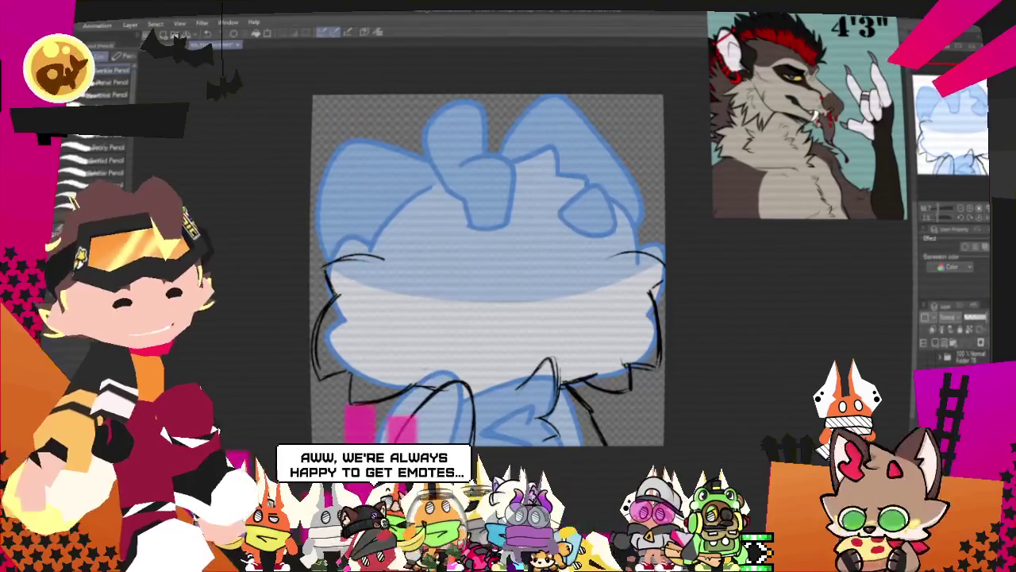
{"action": "left_click_drag", "start_coordinate": [488, 270], "coordinate": [485, 306]}
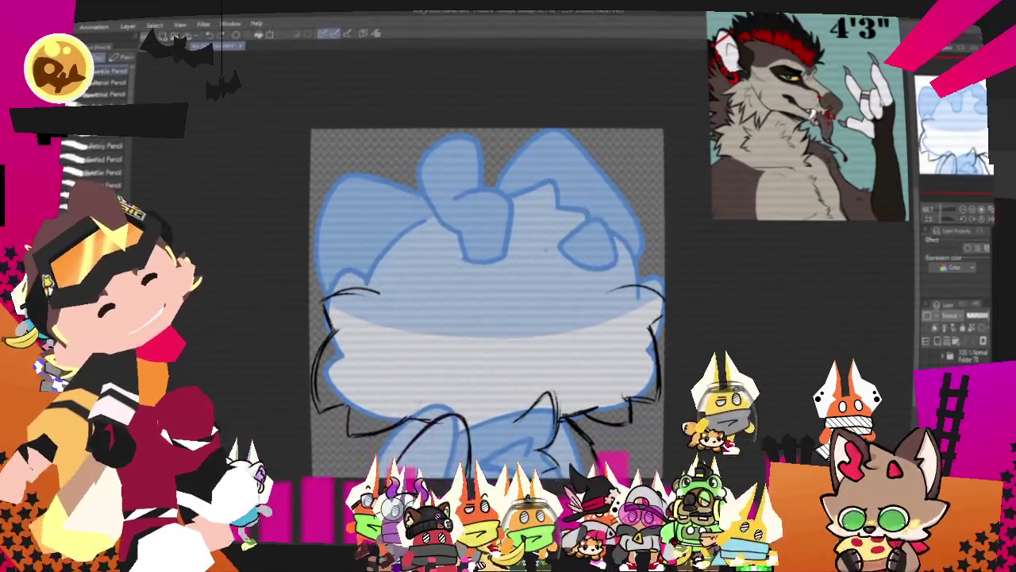
{"action": "left_click_drag", "start_coordinate": [594, 141], "coordinate": [512, 176]}
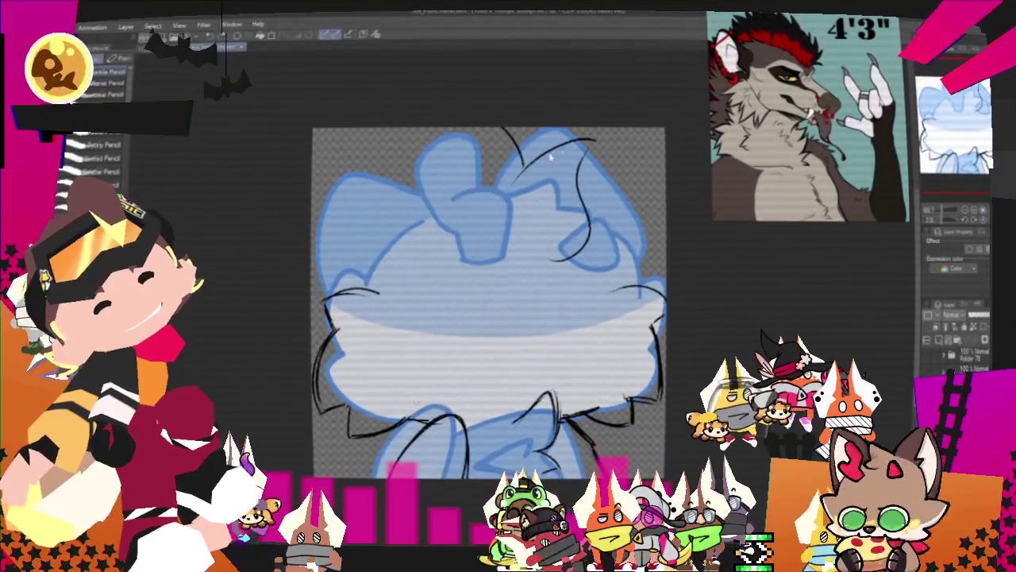
Replace the head-top stroke with four new curves across the upper head.
{"action": "key", "text": "ctrl+z"}
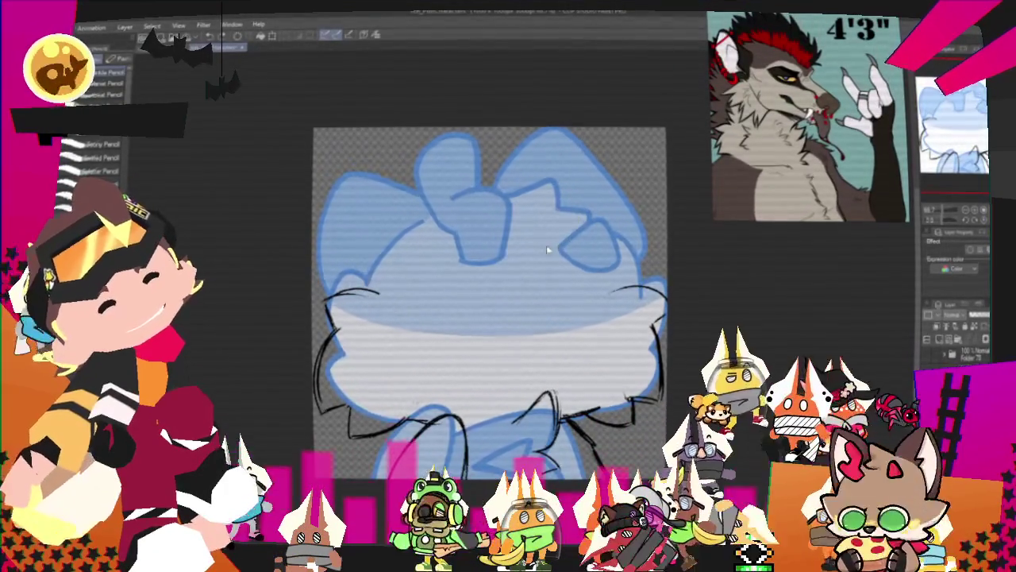
{"action": "left_click_drag", "start_coordinate": [573, 129], "coordinate": [560, 251]}
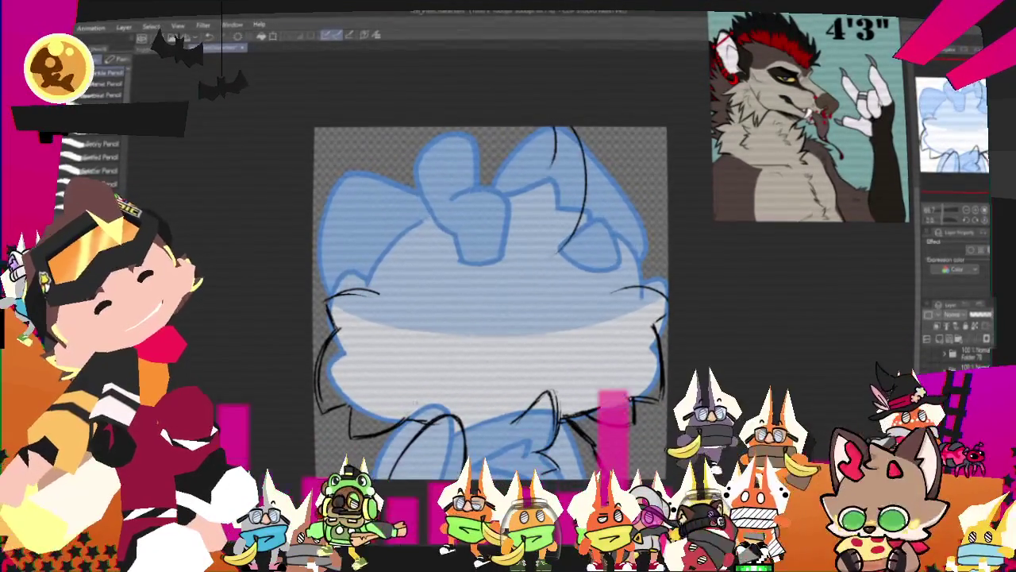
{"action": "left_click_drag", "start_coordinate": [505, 132], "coordinate": [526, 169]}
{"action": "left_click_drag", "start_coordinate": [546, 129], "coordinate": [543, 163]}
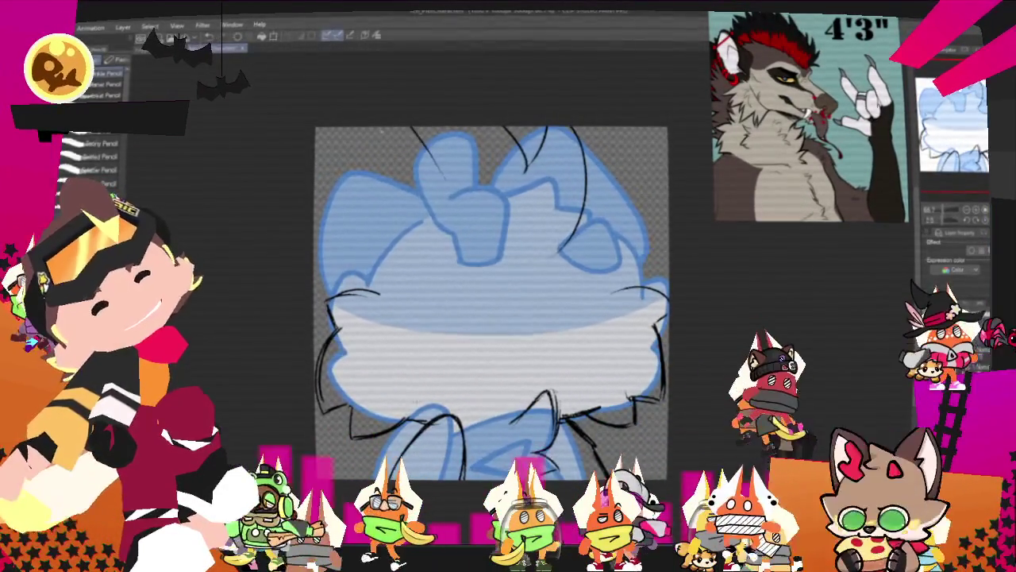
{"action": "left_click_drag", "start_coordinate": [397, 128], "coordinate": [442, 180]}
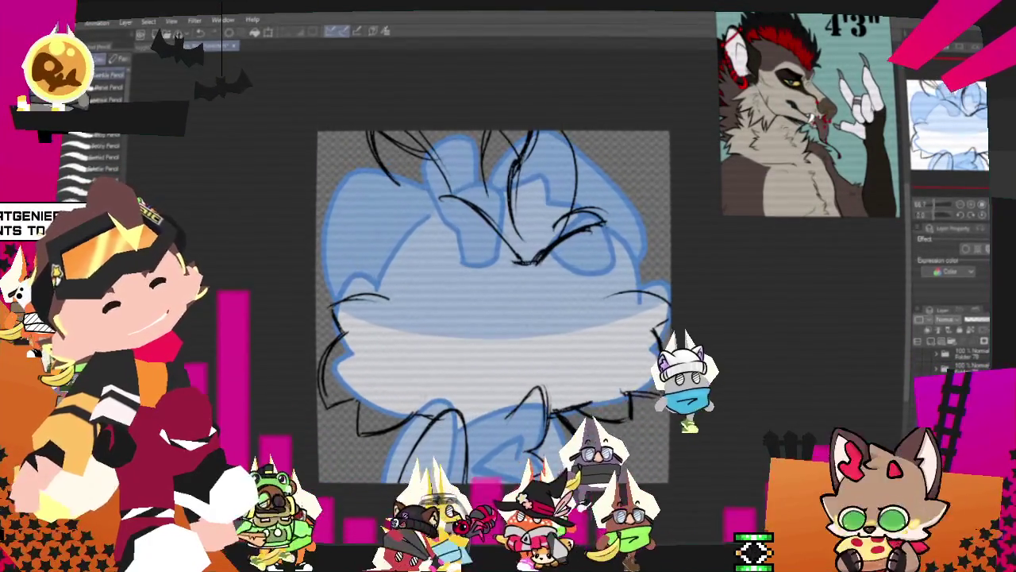
Select the upper head strokes and shift them slightly left.
{"action": "key", "text": "p"}
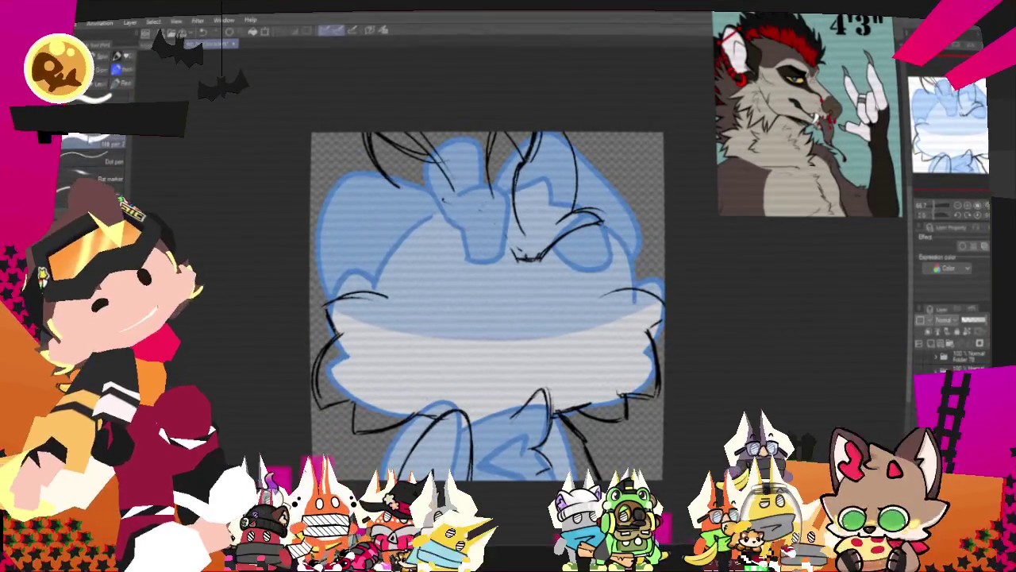
{"action": "left_click_drag", "start_coordinate": [341, 135], "coordinate": [501, 250]}
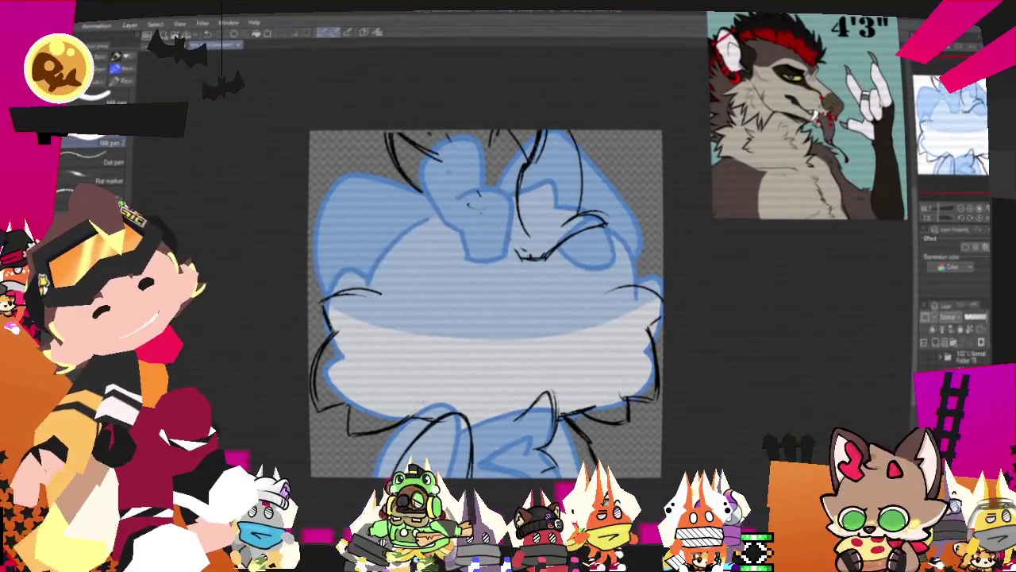
{"action": "key", "text": "p"}
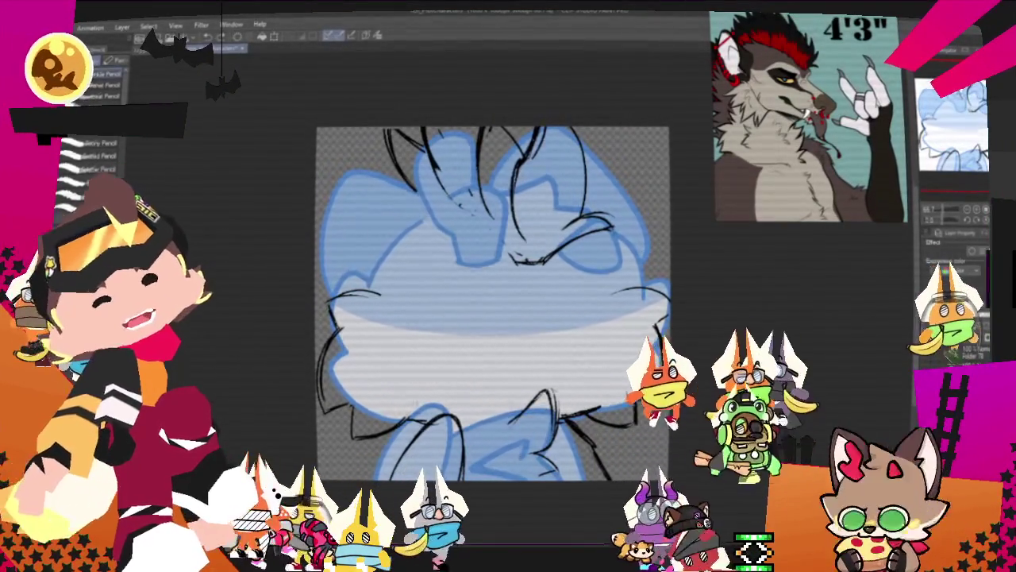
{"action": "key", "text": "m"}
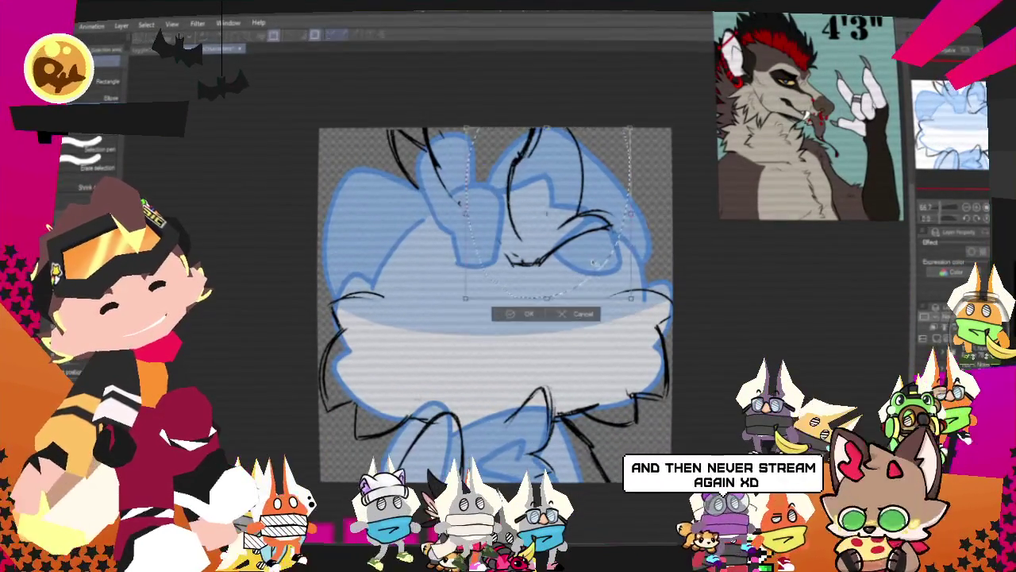
{"action": "left_click_drag", "start_coordinate": [538, 286], "coordinate": [506, 286]}
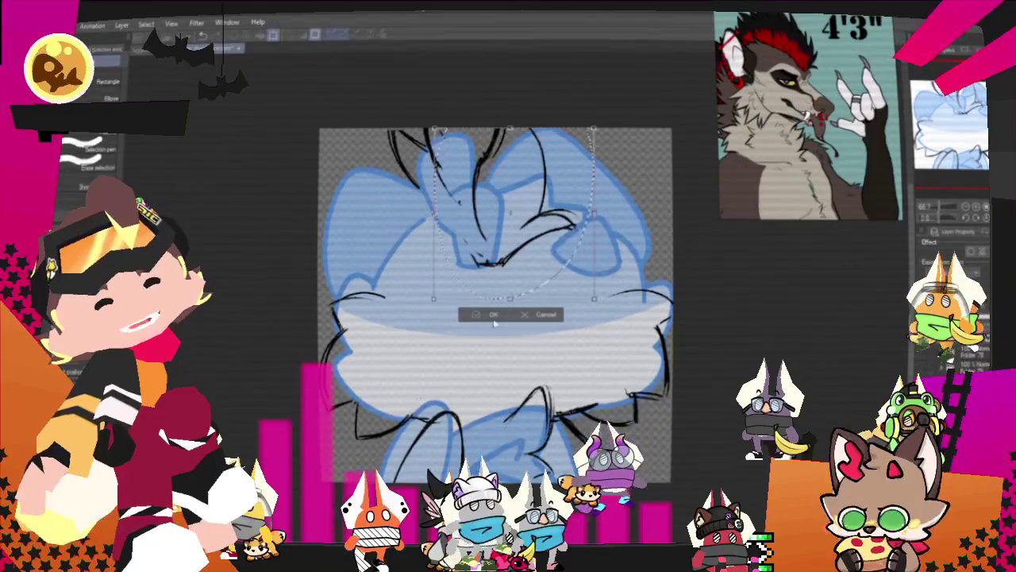
{"action": "left_click", "coordinate": [496, 315]}
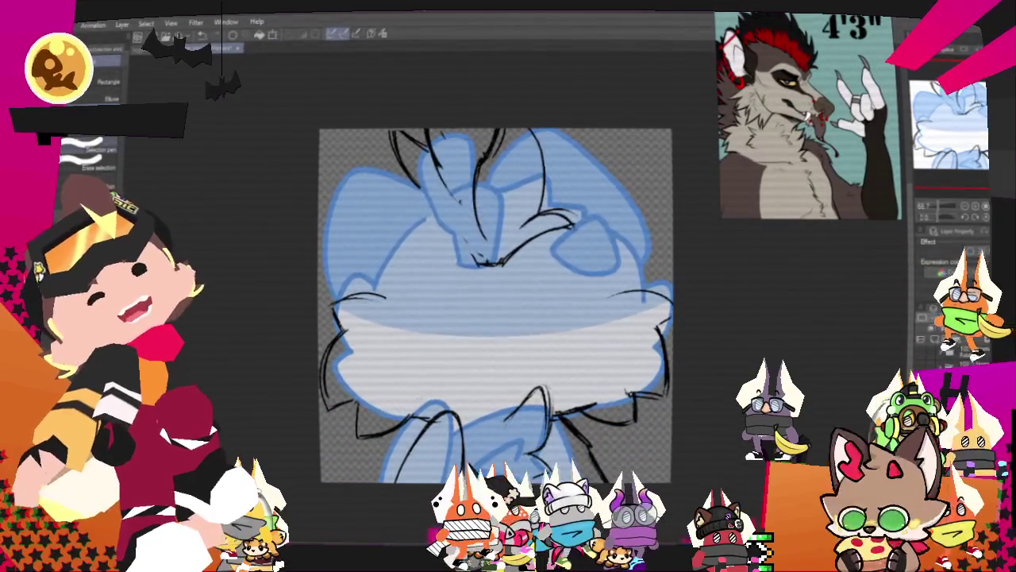
{"action": "key", "text": "p"}
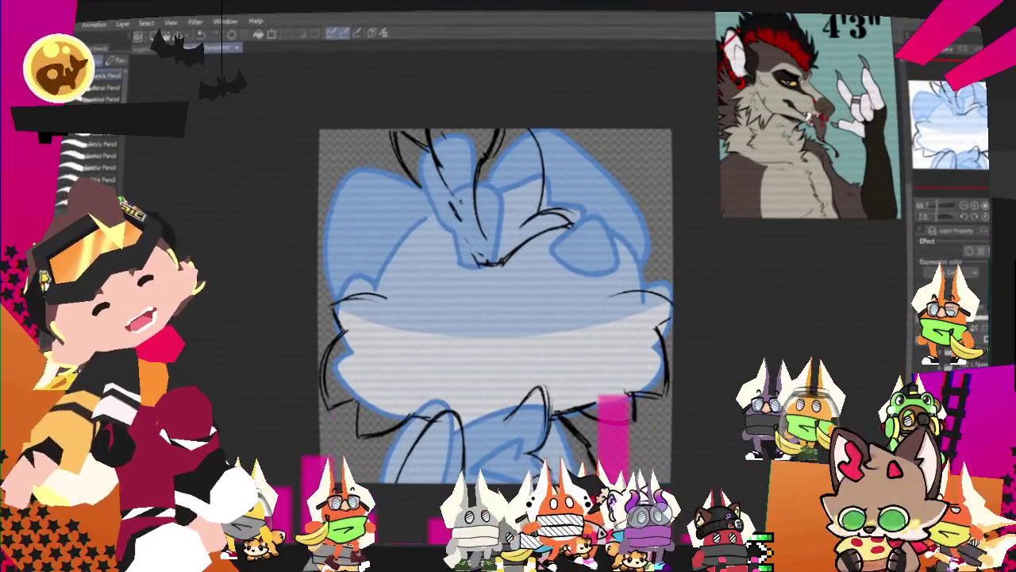
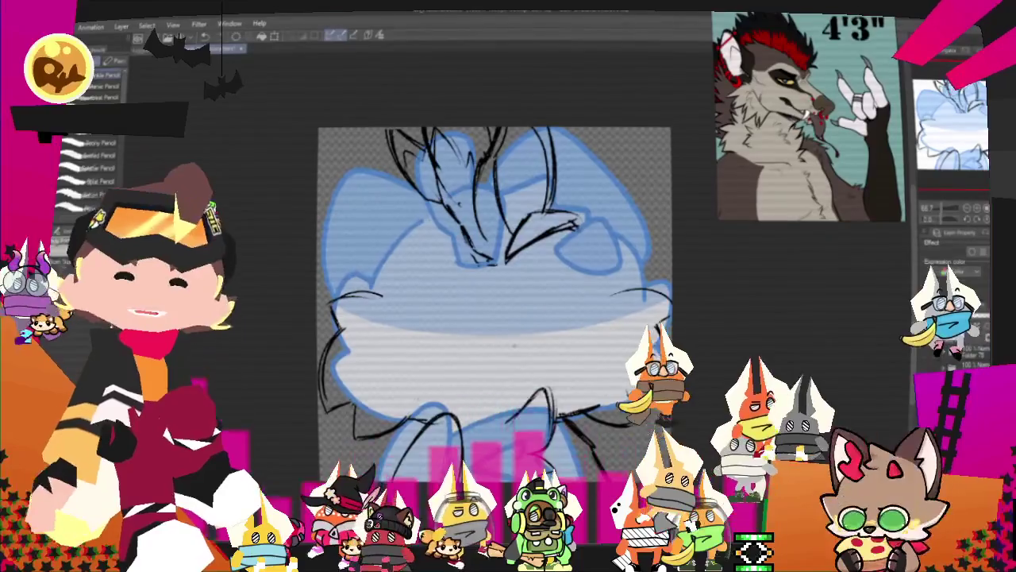
Lasso the left side of the head and scale it larger toward the lower right.
{"action": "left_click_drag", "start_coordinate": [717, 511], "coordinate": [752, 548]}
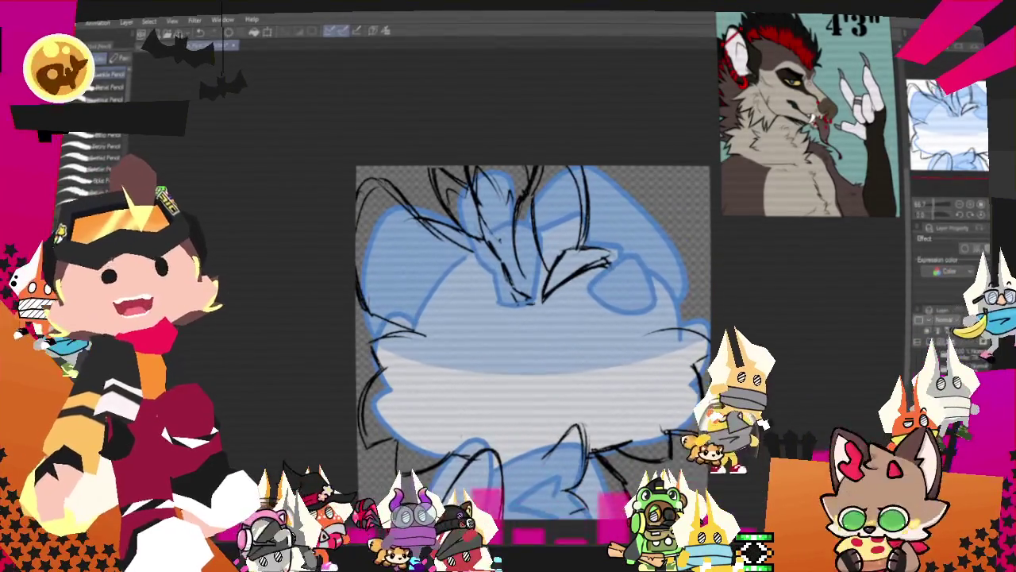
{"action": "key", "text": "m"}
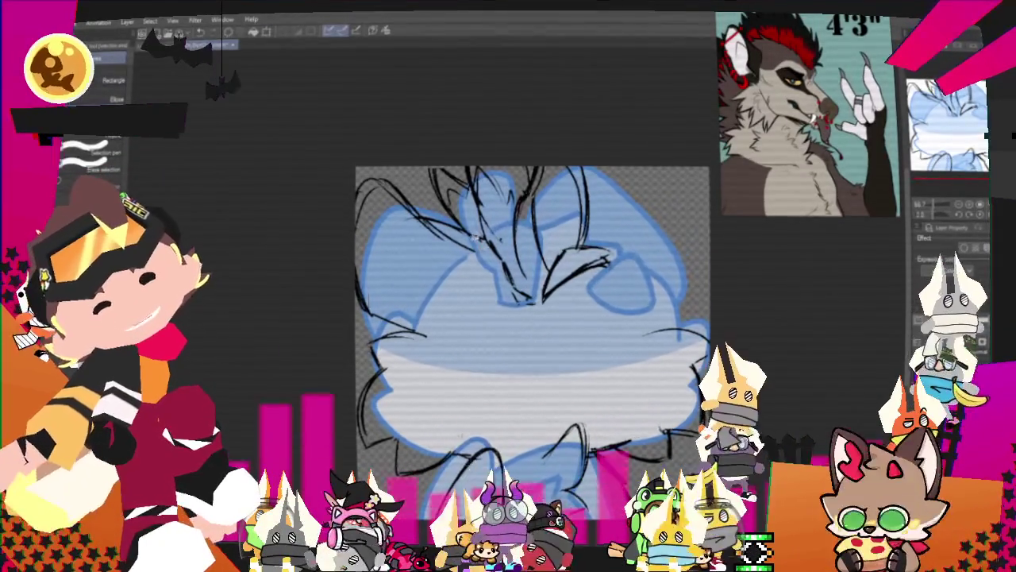
{"action": "left_click_drag", "start_coordinate": [409, 227], "coordinate": [477, 285]}
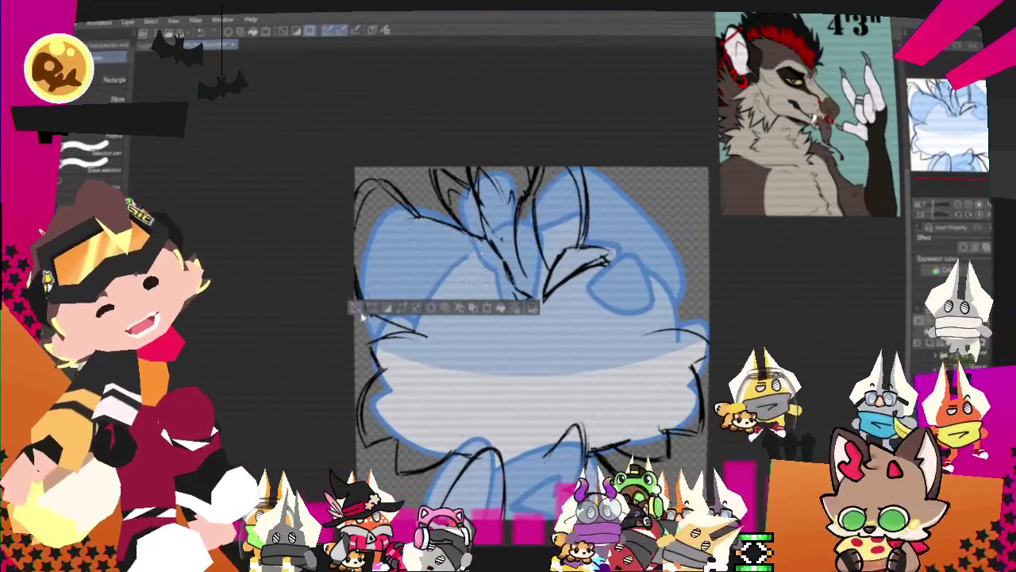
{"action": "left_click_drag", "start_coordinate": [405, 220], "coordinate": [429, 326]}
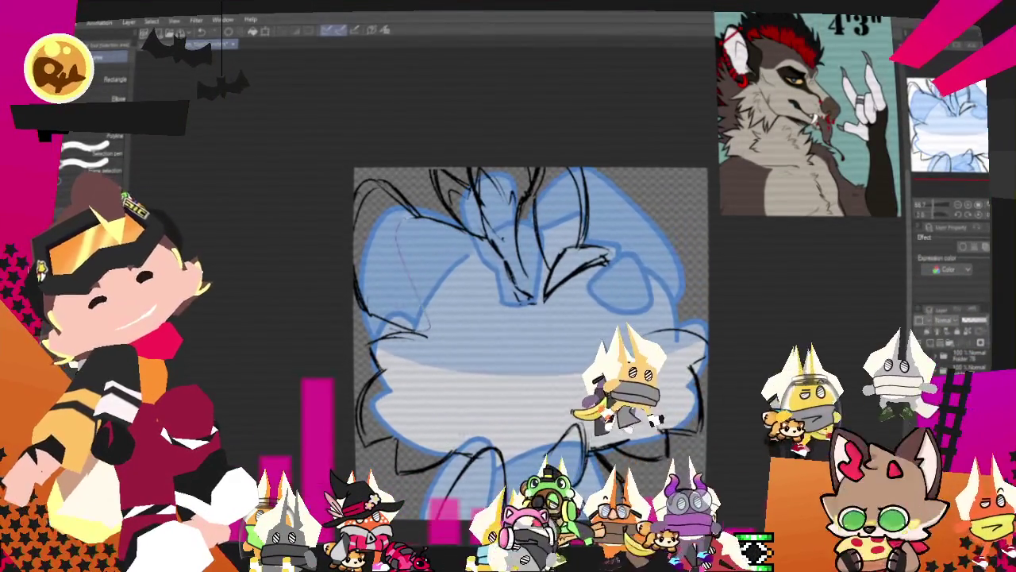
{"action": "left_click_drag", "start_coordinate": [428, 326], "coordinate": [393, 210]}
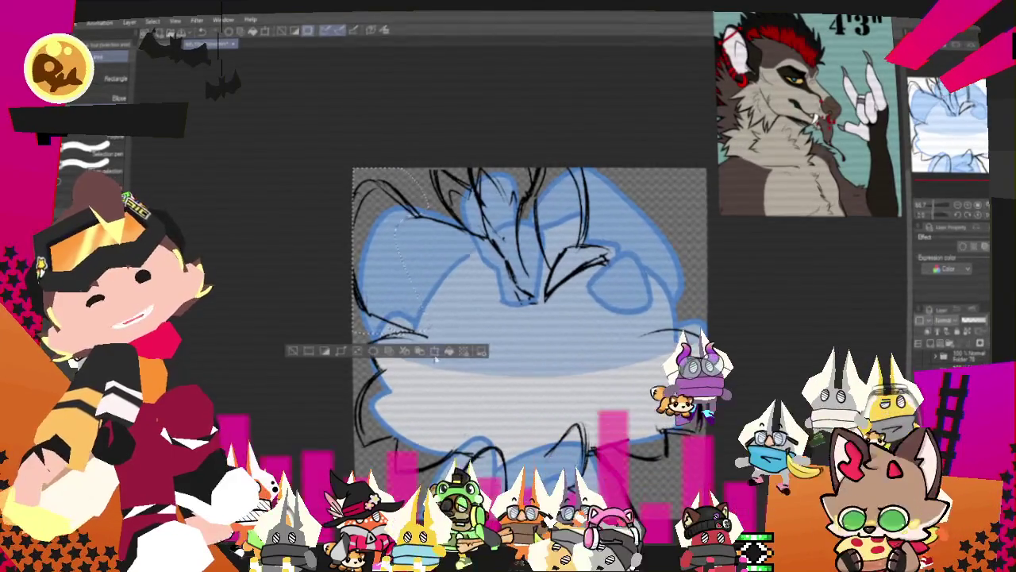
{"action": "key", "text": "ctrl+t"}
{"action": "left_click_drag", "start_coordinate": [433, 337], "coordinate": [454, 363]}
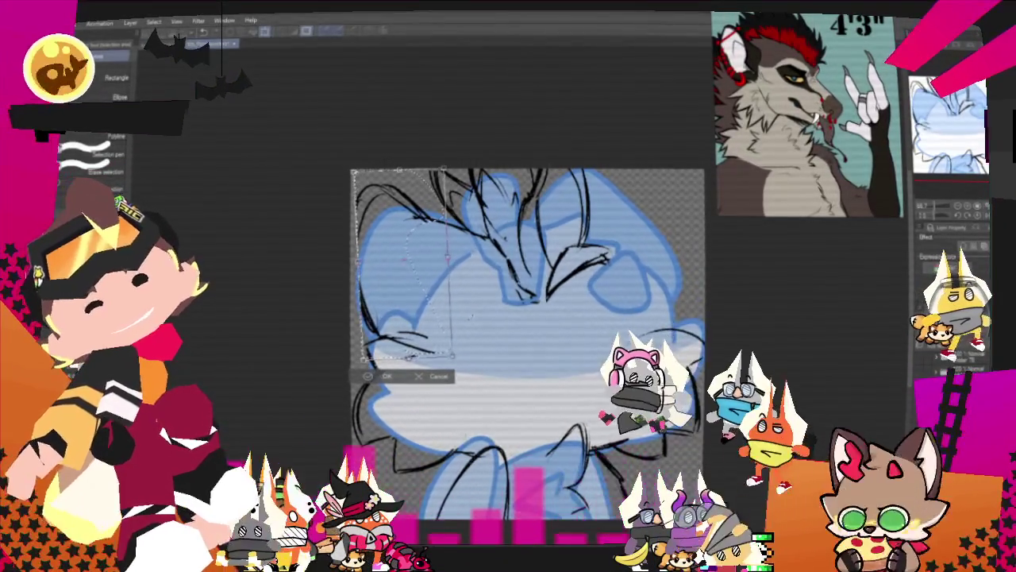
{"action": "key", "text": "Return"}
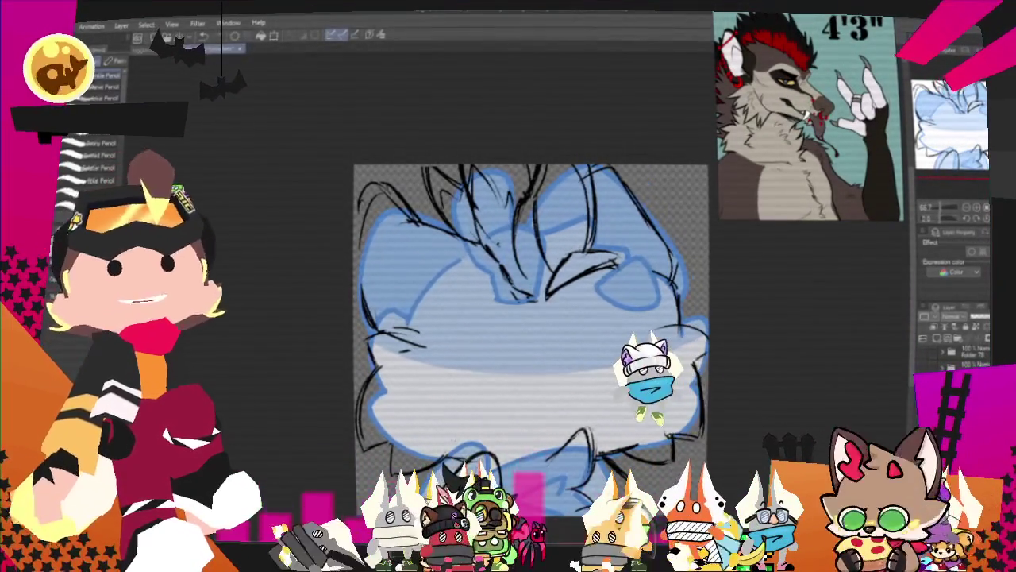
{"action": "left_click_drag", "start_coordinate": [133, 222], "coordinate": [104, 188]}
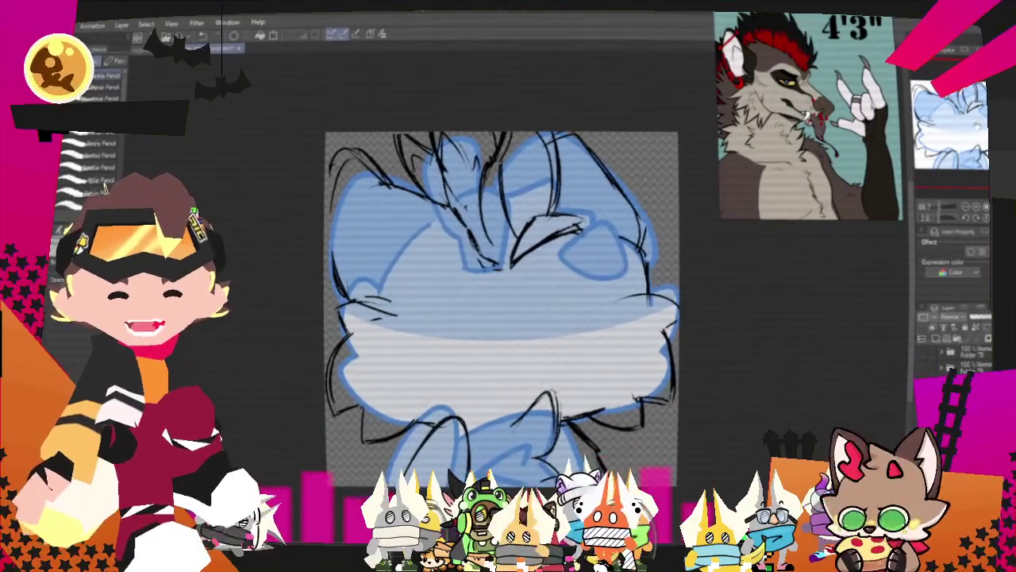
{"action": "left_click_drag", "start_coordinate": [502, 308], "coordinate": [481, 320]}
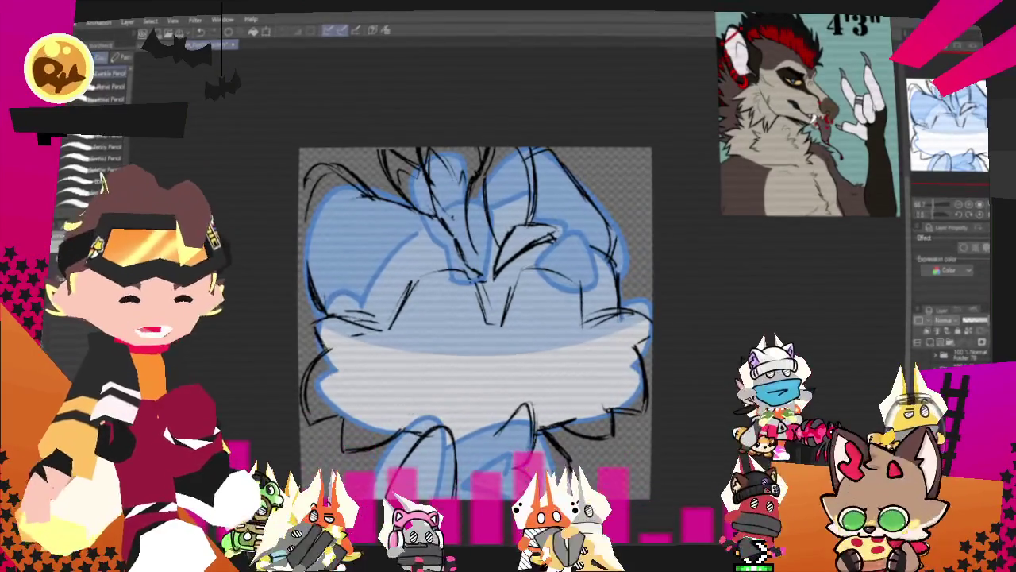
{"action": "scroll", "coordinate": [475, 324], "scroll_direction": "down", "scroll_amount": 2}
{"action": "scroll", "coordinate": [522, 346], "scroll_direction": "up", "scroll_amount": 1}
{"action": "scroll", "coordinate": [492, 317], "scroll_direction": "down", "scroll_amount": 1}
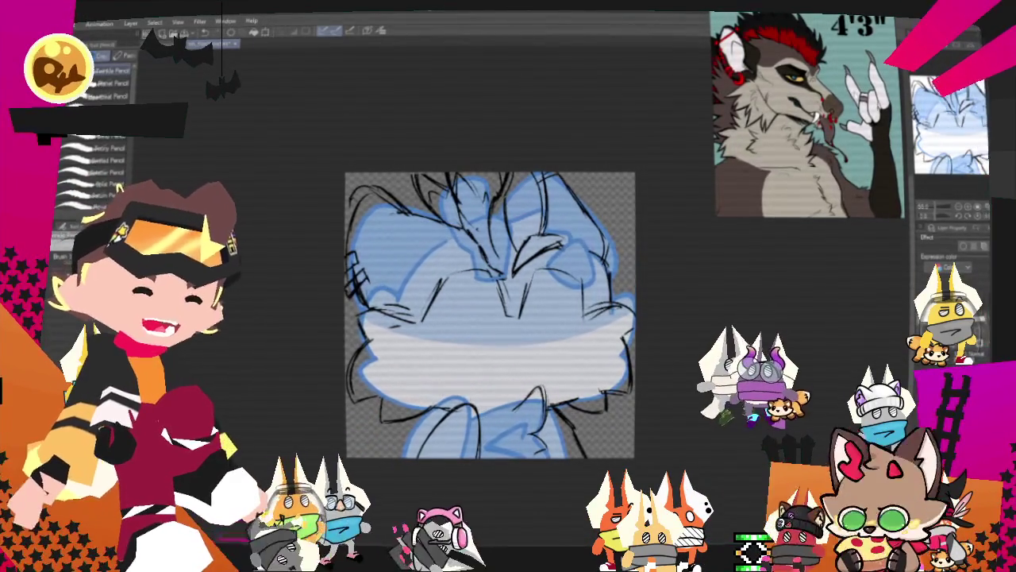
{"action": "scroll", "coordinate": [477, 310], "scroll_direction": "up", "scroll_amount": 2}
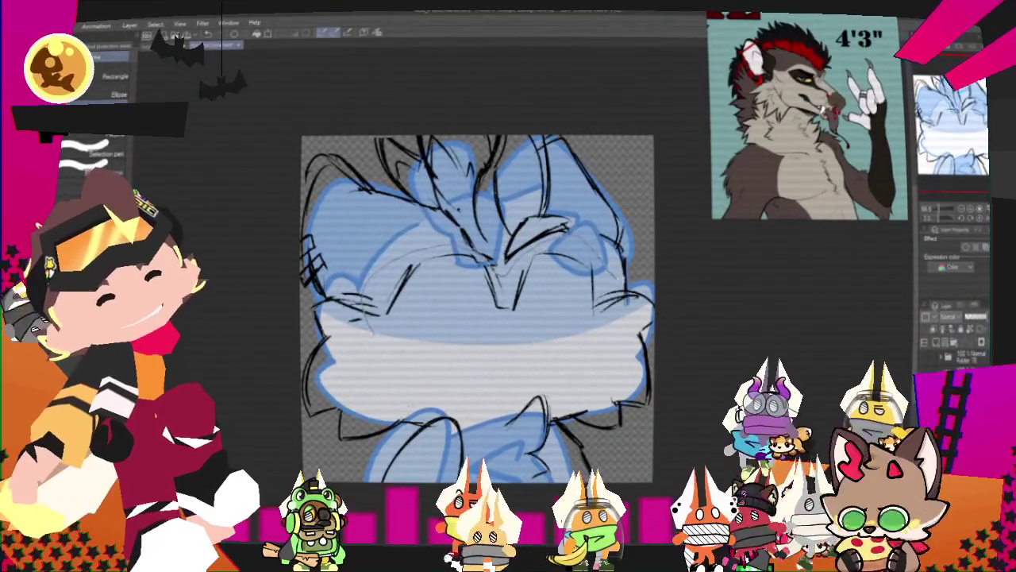
Transform the middle of the head twice, then enable Layer Color to tint the sketch lines blue.
{"action": "key", "text": "ctrl+t"}
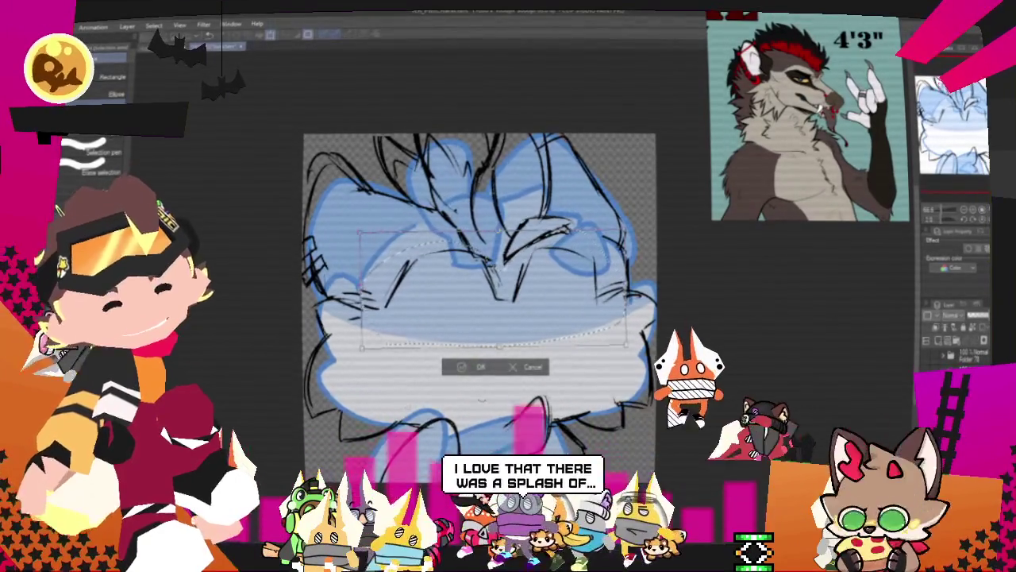
{"action": "left_click", "coordinate": [473, 368]}
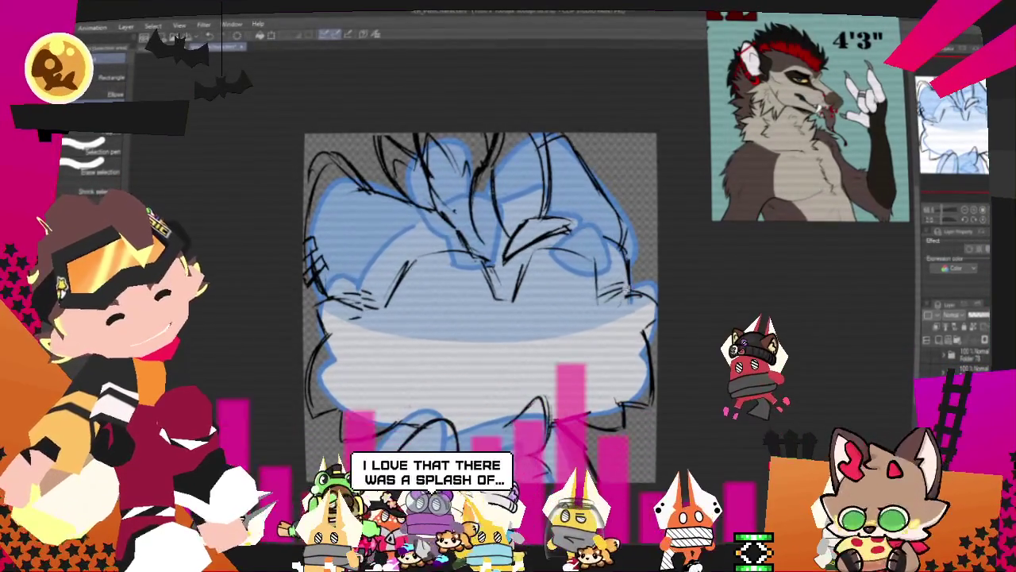
{"action": "key", "text": "ctrl+t"}
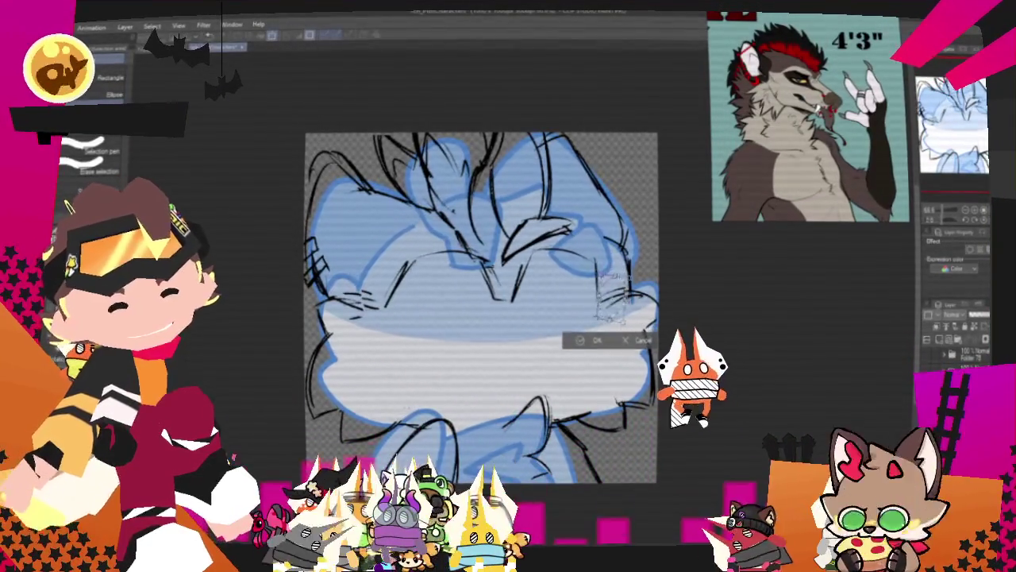
{"action": "key", "text": "Return"}
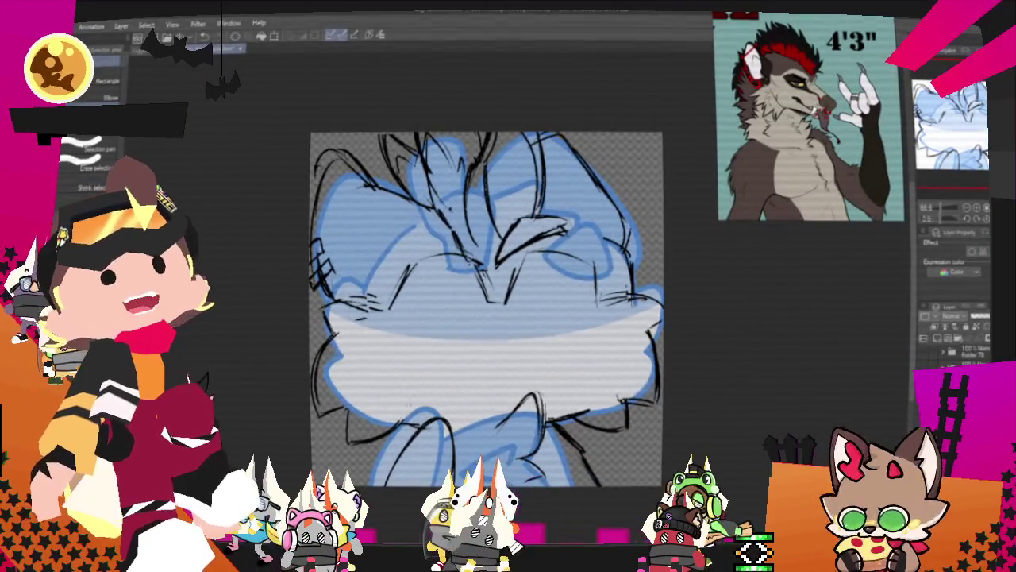
{"action": "left_click", "coordinate": [985, 251]}
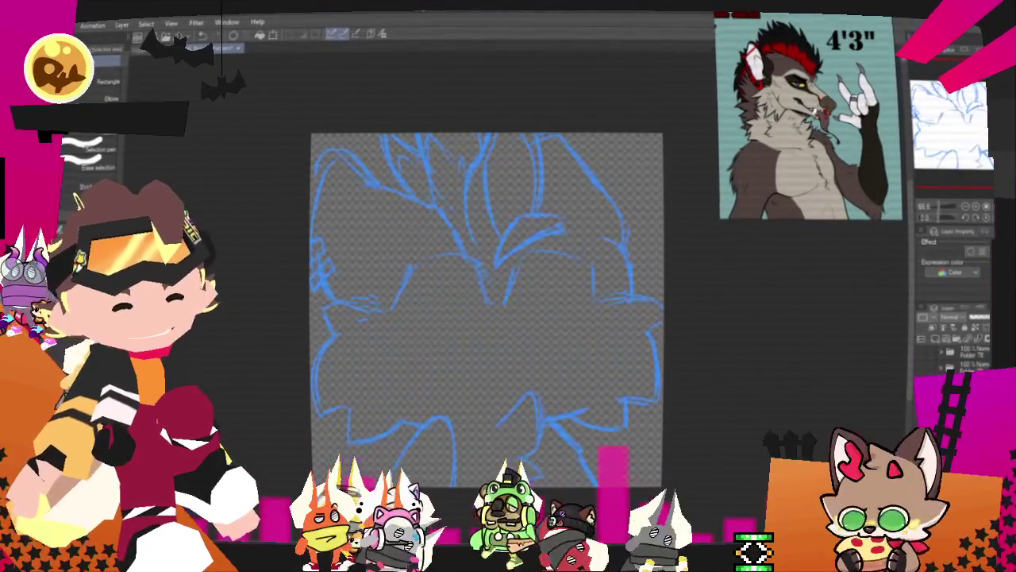
Switch to the Pen tool and zoom and pan to frame the blue rough sketch.
{"action": "scroll", "coordinate": [493, 252], "scroll_direction": "down", "scroll_amount": 1}
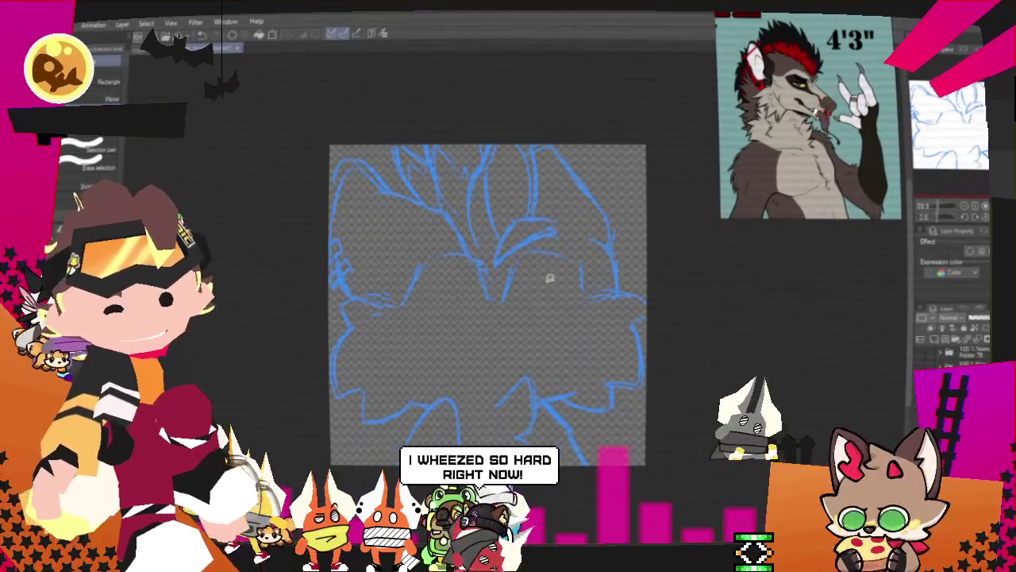
{"action": "scroll", "coordinate": [567, 314], "scroll_direction": "up", "scroll_amount": 1}
{"action": "scroll", "coordinate": [577, 318], "scroll_direction": "up", "scroll_amount": 1}
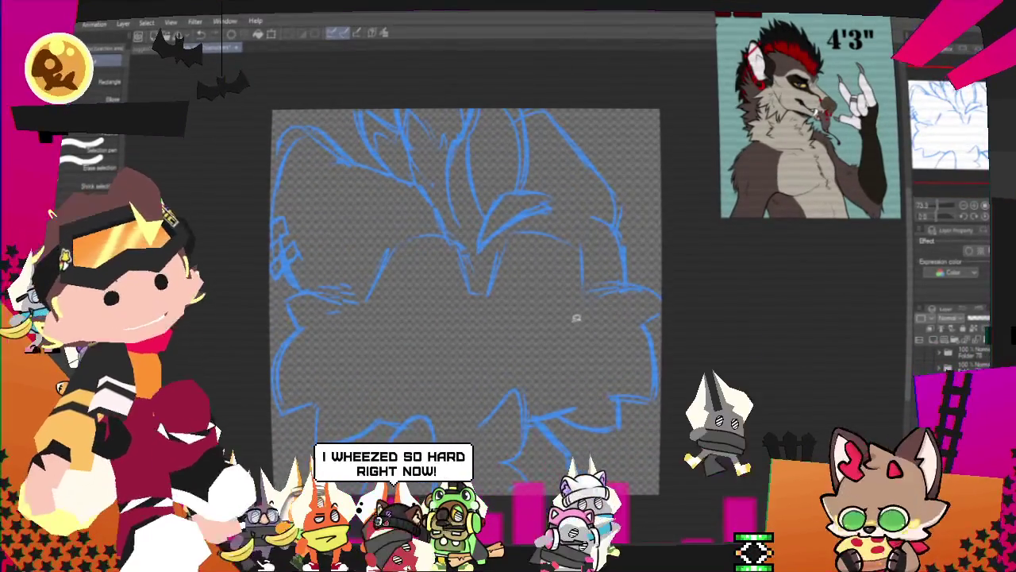
{"action": "left_click_drag", "start_coordinate": [576, 318], "coordinate": [555, 314]}
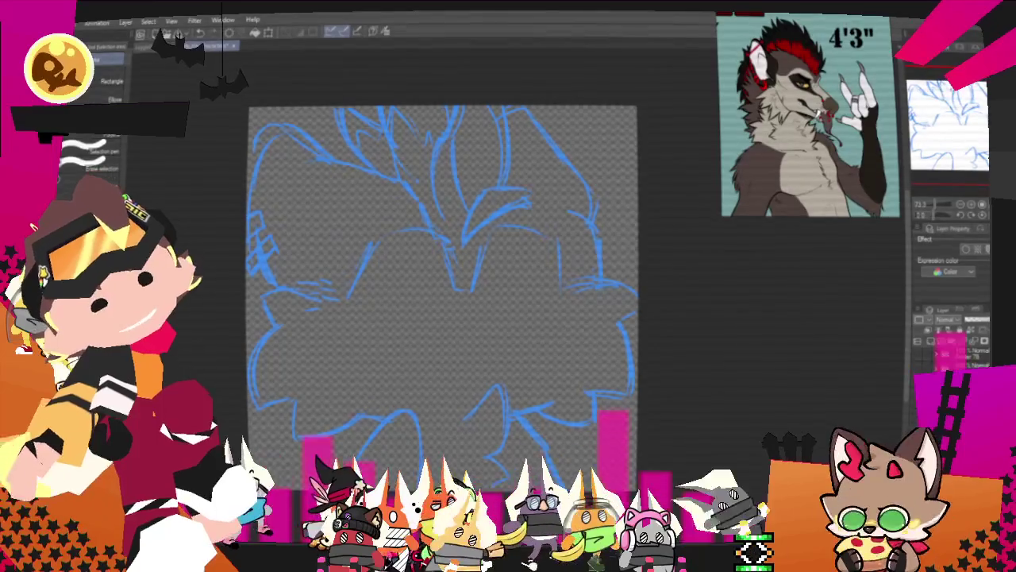
{"action": "key", "text": "p"}
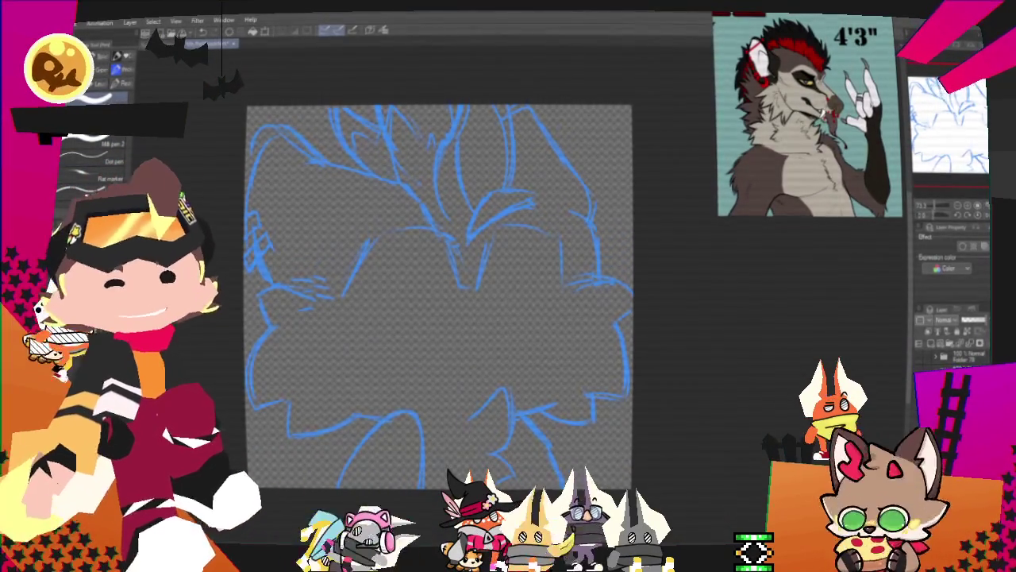
{"action": "scroll", "coordinate": [617, 254], "scroll_direction": "down", "scroll_amount": 2}
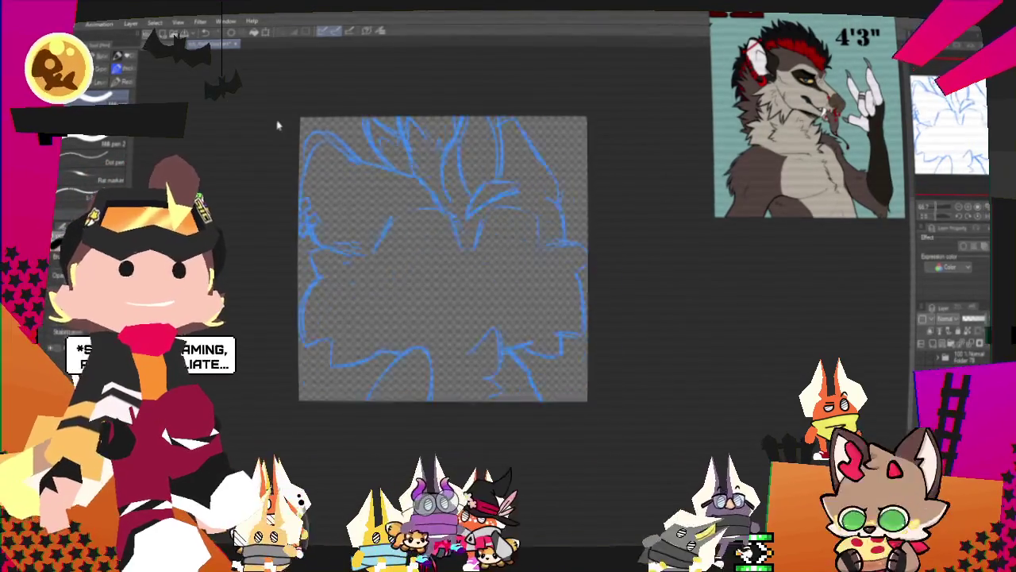
{"action": "scroll", "coordinate": [274, 111], "scroll_direction": "down", "scroll_amount": 1}
{"action": "scroll", "coordinate": [475, 262], "scroll_direction": "up", "scroll_amount": 1}
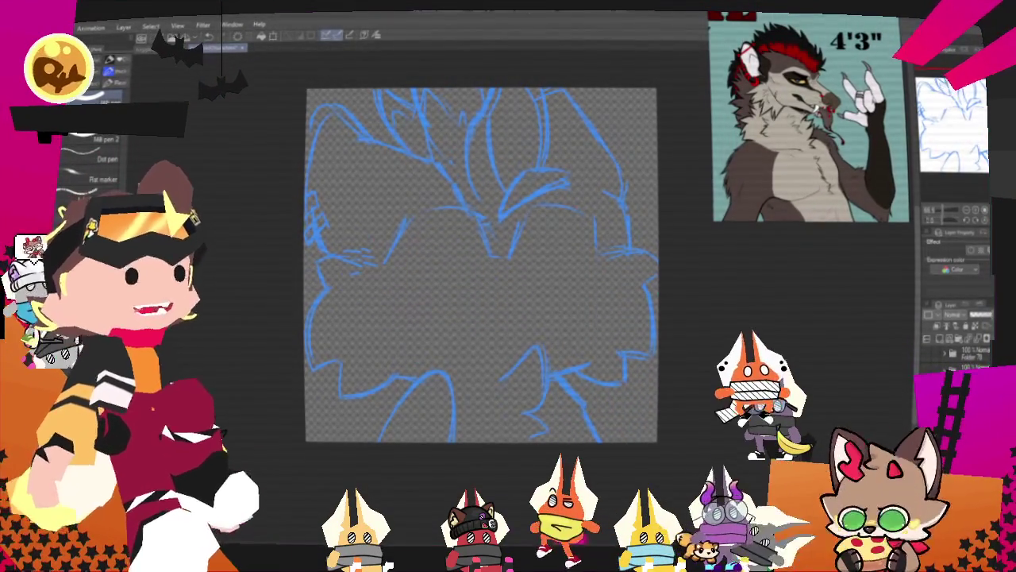
{"action": "mouse_move", "coordinate": [482, 265]}
{"action": "left_mouse_down"}
{"action": "mouse_move", "coordinate": [462, 277]}
{"action": "mouse_move", "coordinate": [458, 243]}
{"action": "left_mouse_up"}
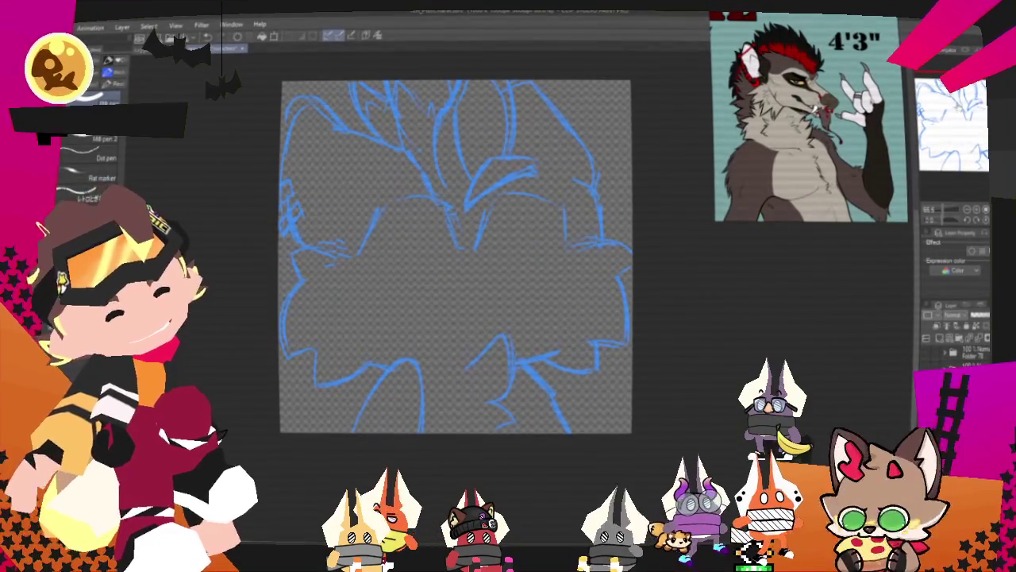
Lasso part of the rough's right side and rotate it slightly.
{"action": "key", "text": "m"}
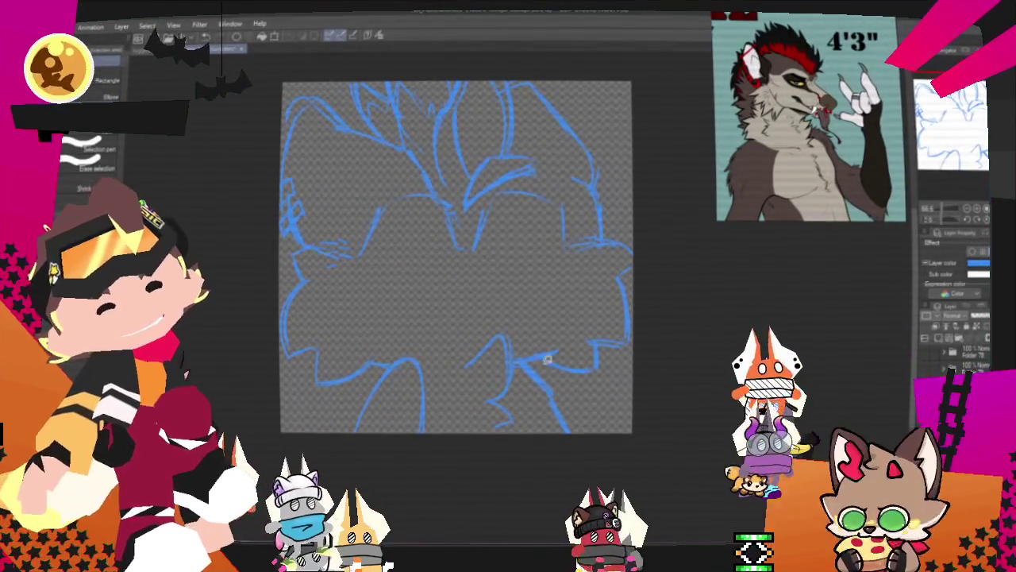
{"action": "left_click_drag", "start_coordinate": [579, 299], "coordinate": [585, 383]}
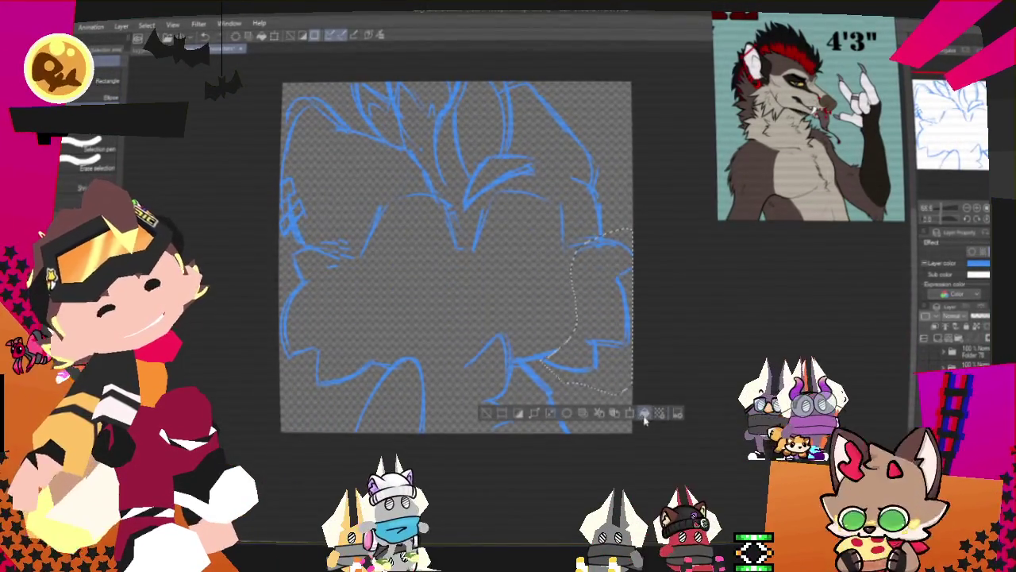
{"action": "left_click", "coordinate": [642, 414]}
{"action": "left_click_drag", "start_coordinate": [643, 287], "coordinate": [618, 316]}
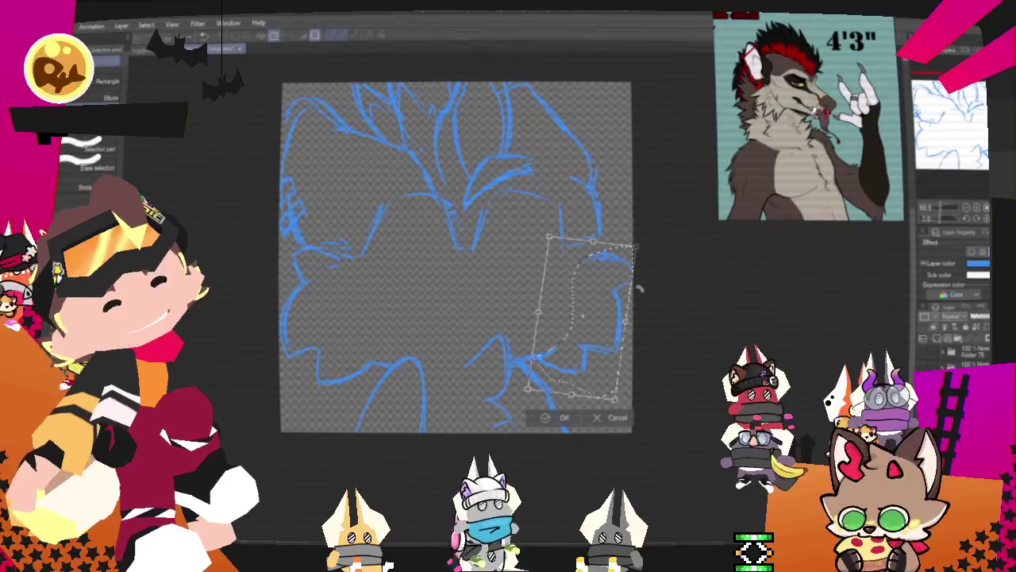
{"action": "key", "text": "Return"}
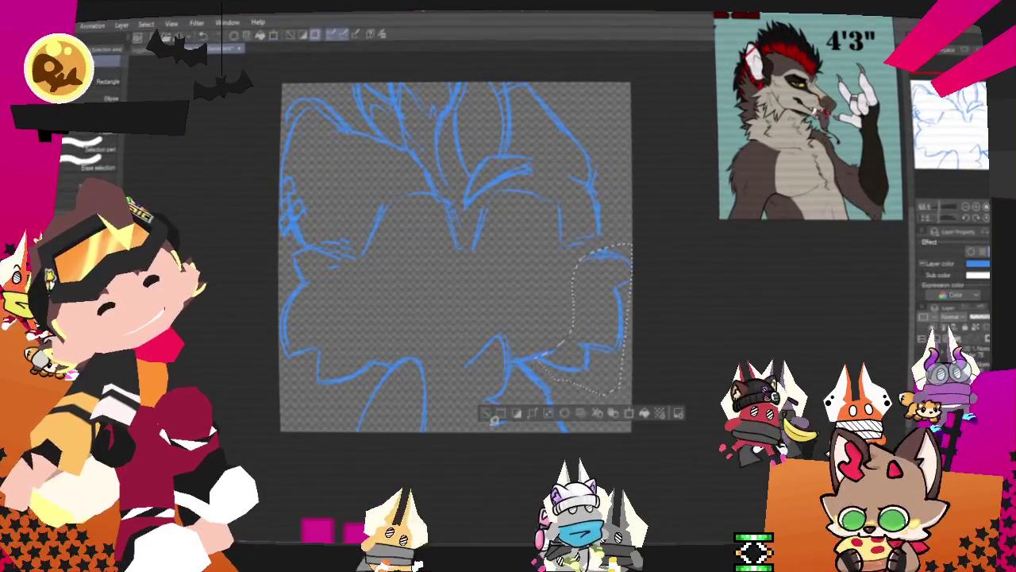
Lasso the lower-left part of the rough and rotate it slightly clockwise.
{"action": "left_click_drag", "start_coordinate": [349, 254], "coordinate": [389, 419]}
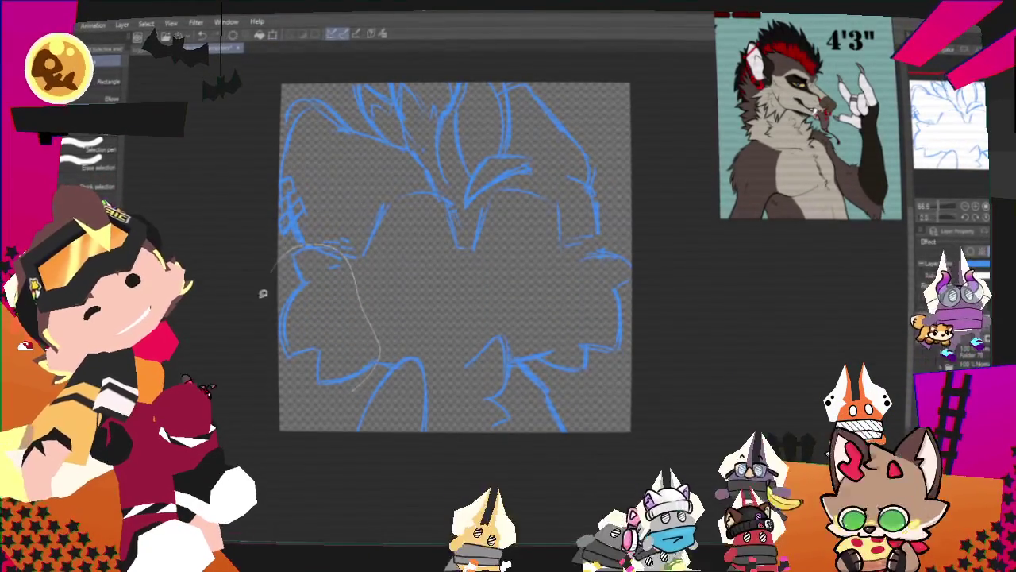
{"action": "key", "text": "ctrl+t"}
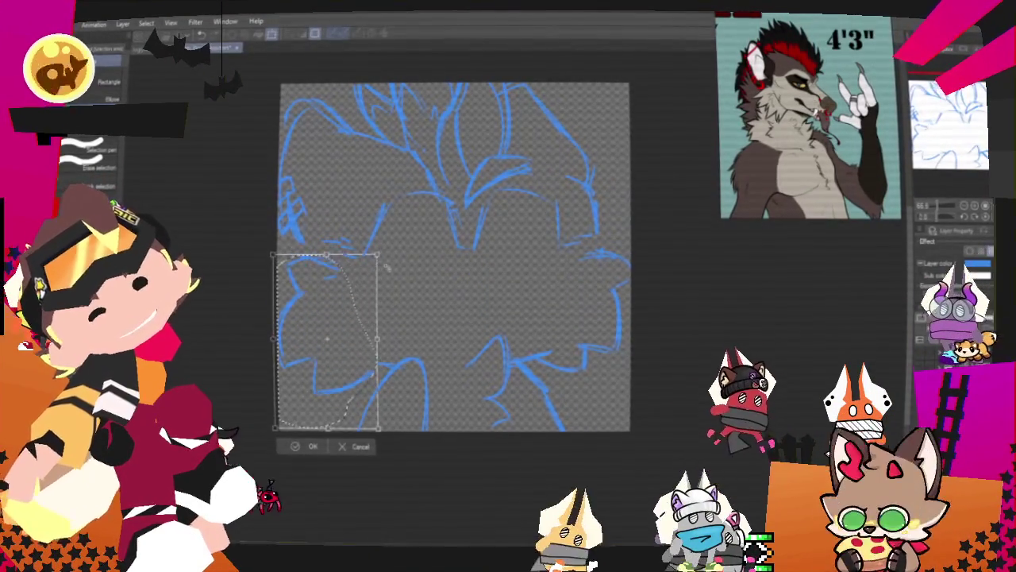
{"action": "left_click_drag", "start_coordinate": [373, 346], "coordinate": [368, 340]}
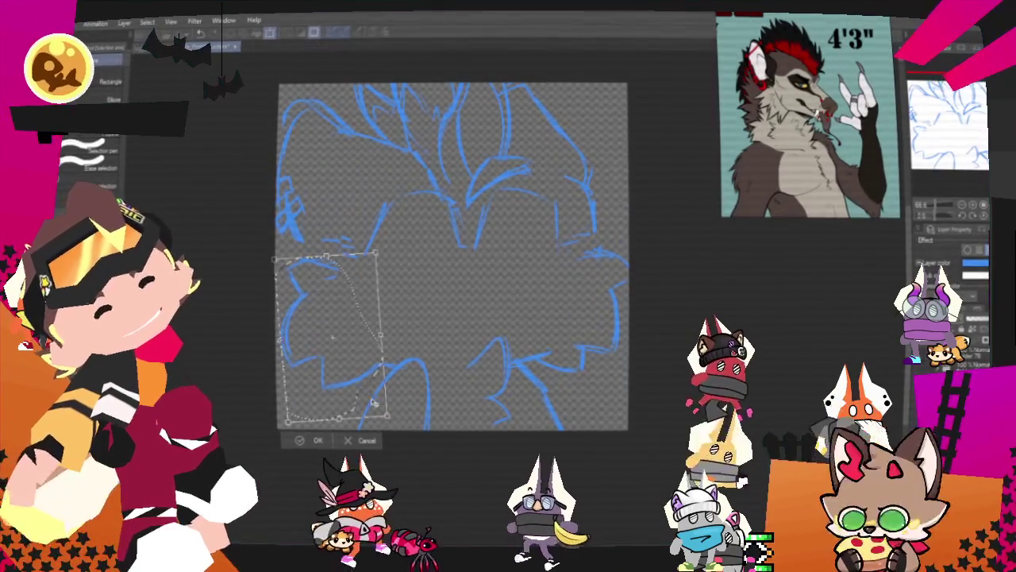
{"action": "key", "text": "Return"}
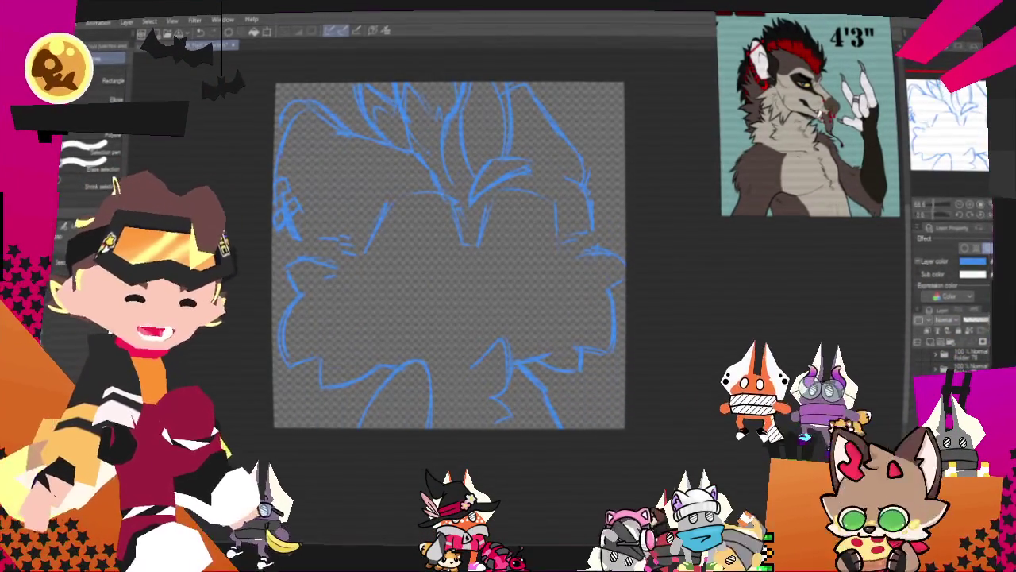
{"action": "left_click_drag", "start_coordinate": [449, 254], "coordinate": [426, 278]}
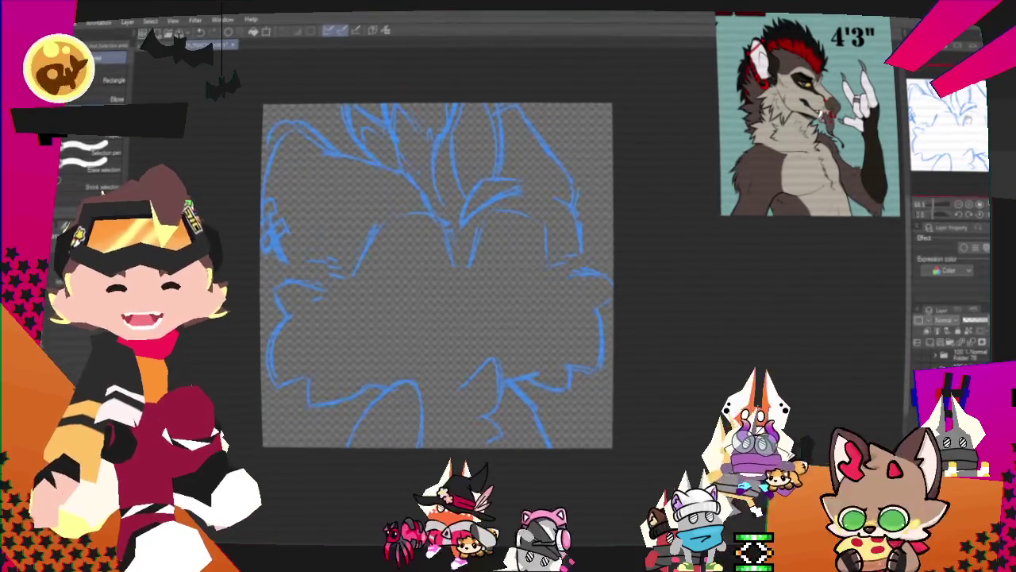
{"action": "key", "text": "p"}
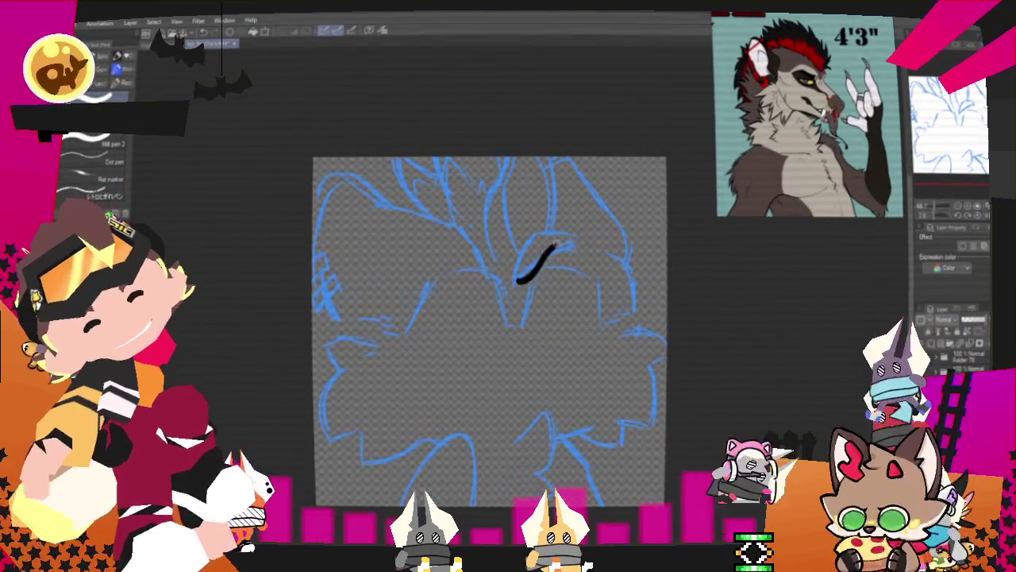
Redraw the top-centre black curve, trying and discarding two upper arcs above it.
{"action": "key", "text": "ctrl+z"}
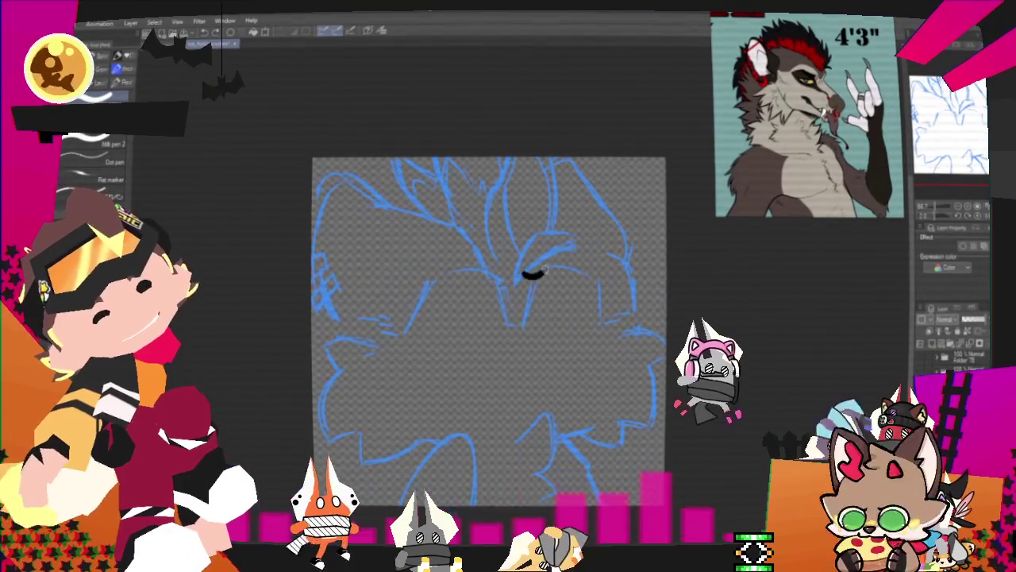
{"action": "left_click_drag", "start_coordinate": [524, 274], "coordinate": [586, 244]}
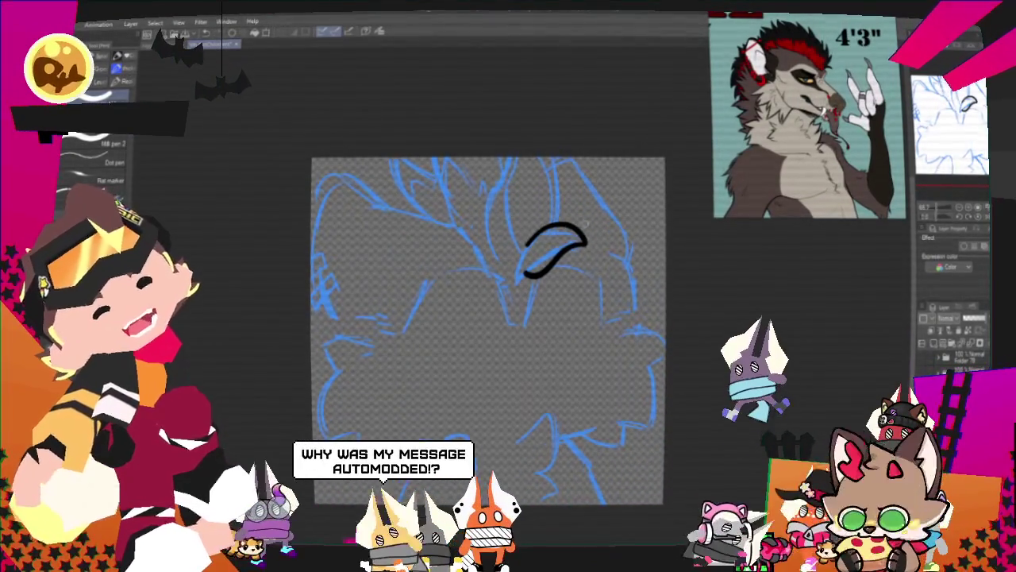
{"action": "key", "text": "ctrl+z"}
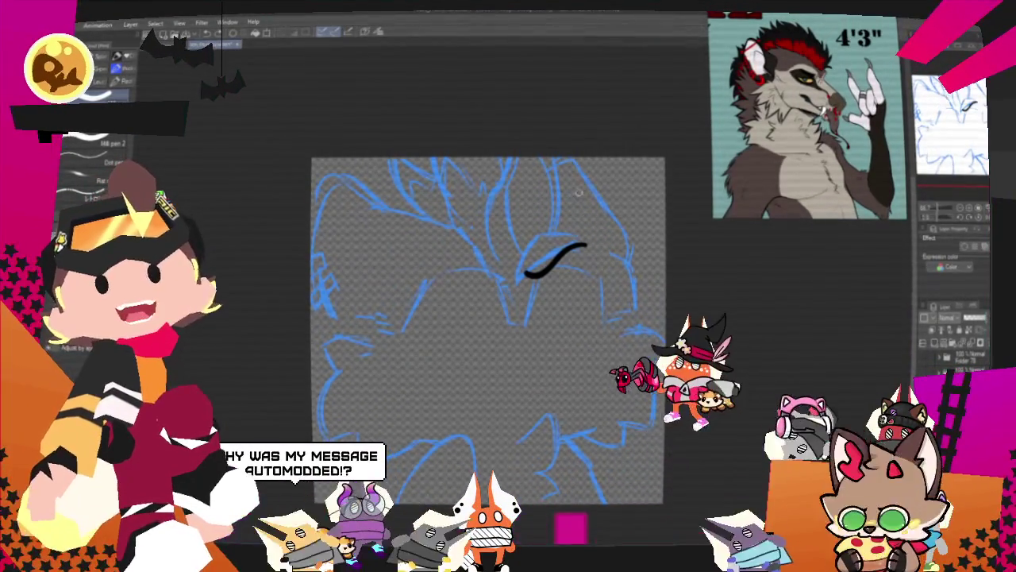
{"action": "left_click_drag", "start_coordinate": [522, 256], "coordinate": [587, 244]}
{"action": "key", "text": "ctrl+z"}
{"action": "left_click_drag", "start_coordinate": [526, 253], "coordinate": [587, 243]}
{"action": "key", "text": "ctrl+z"}
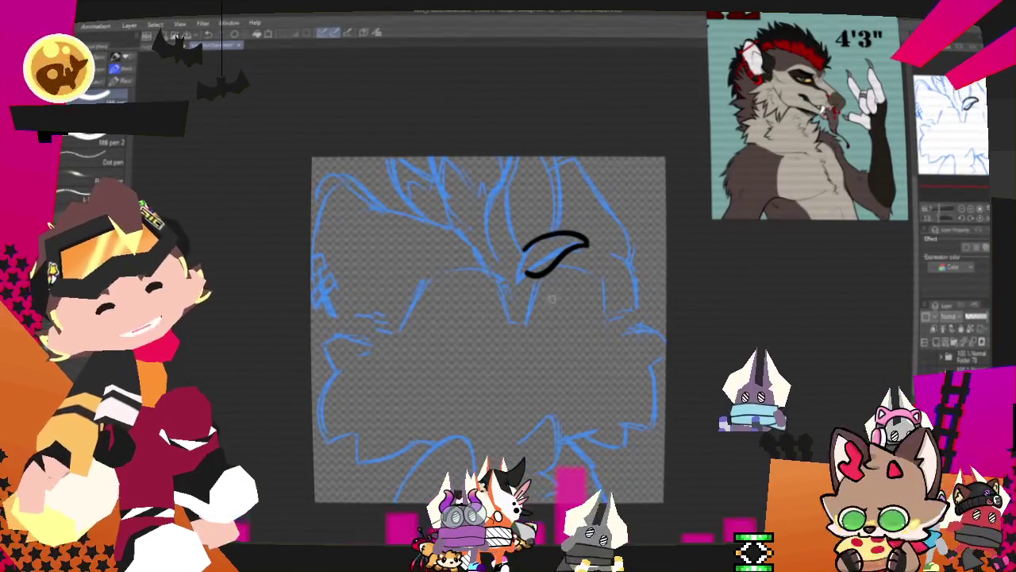